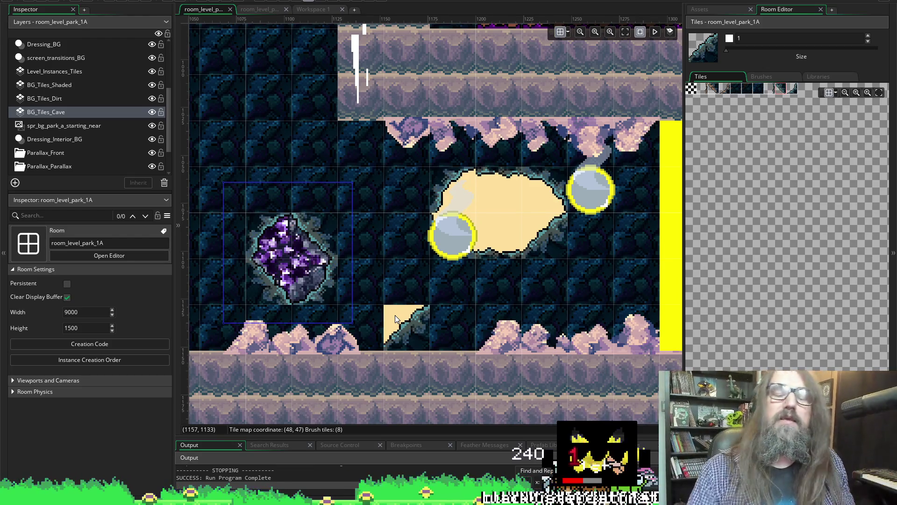
# Step: Erase the sand slope tile below the cave opening, then check the Dirt and Shaded layers and return to BG_Tiles_Cave
pyautogui.click(394, 315)
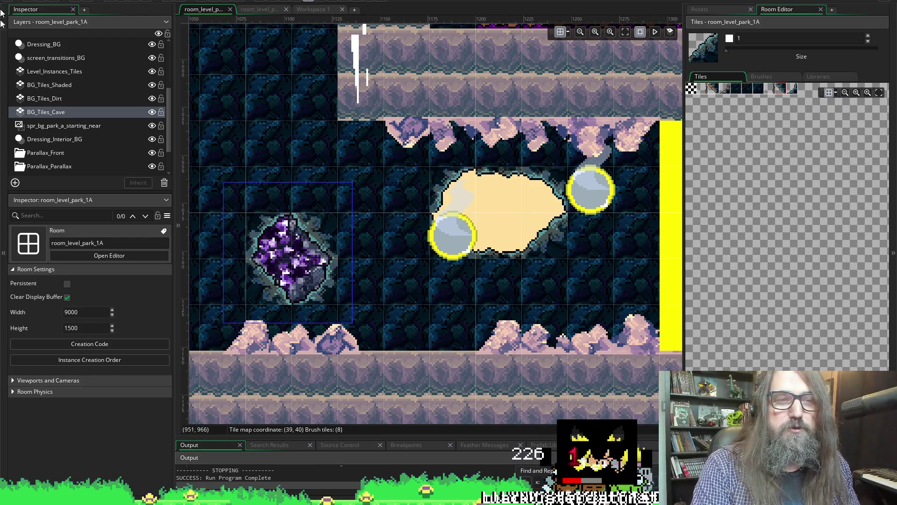
pyautogui.click(88, 97)
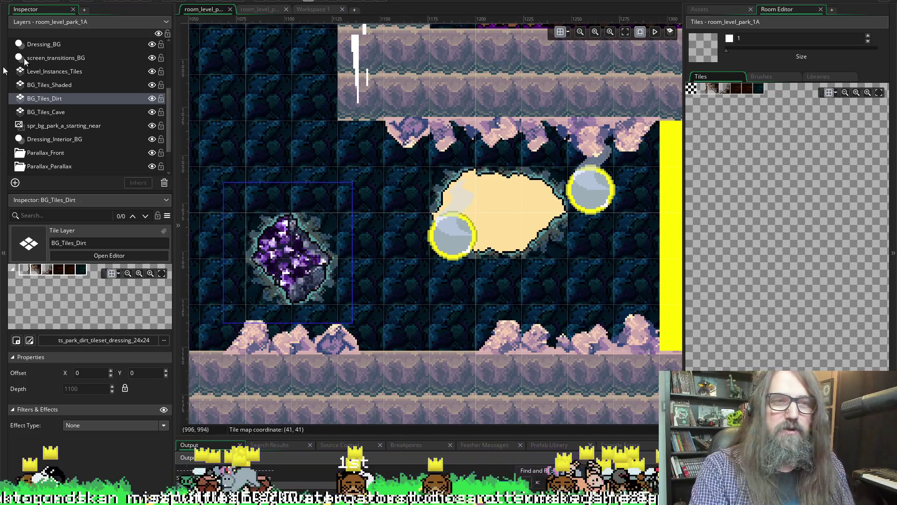
pyautogui.press('d')
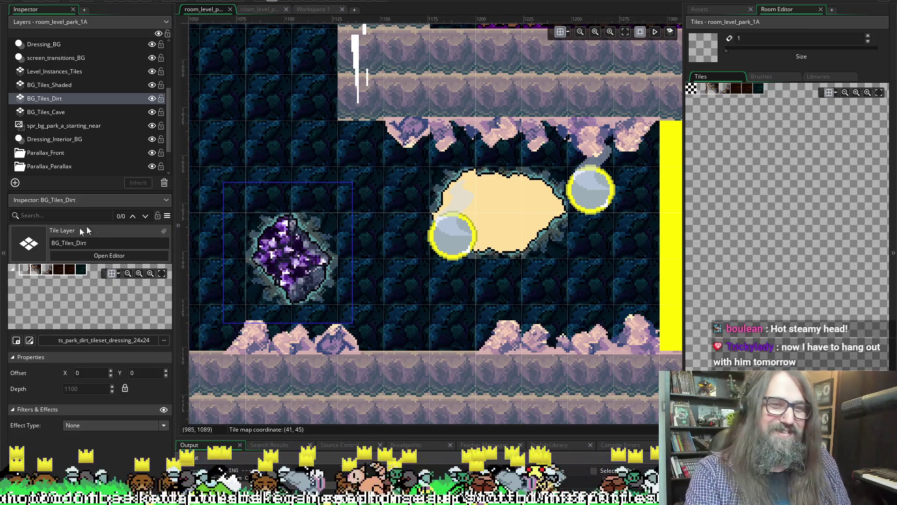
pyautogui.click(68, 85)
pyautogui.click(52, 113)
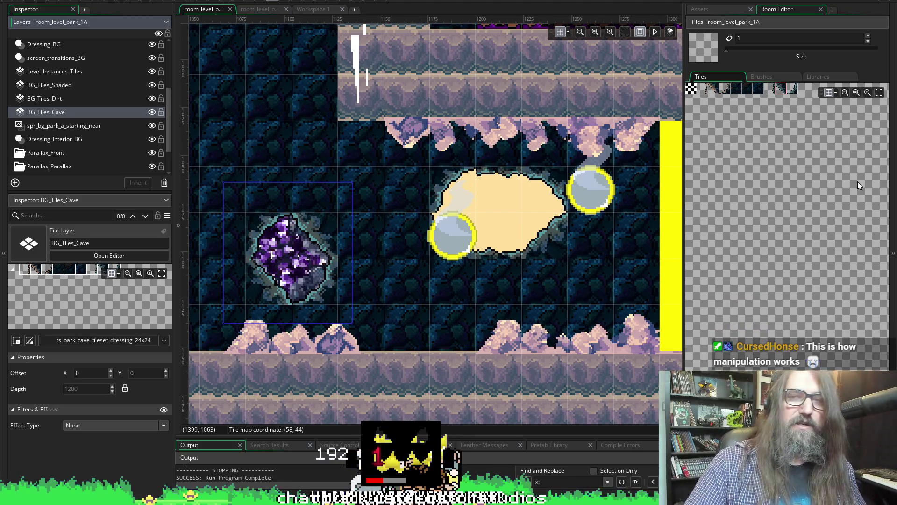
# Step: Stamp a nine-tile sand brush left of the cave opening, flipping and rotating it to fit the curve
pyautogui.click(793, 92)
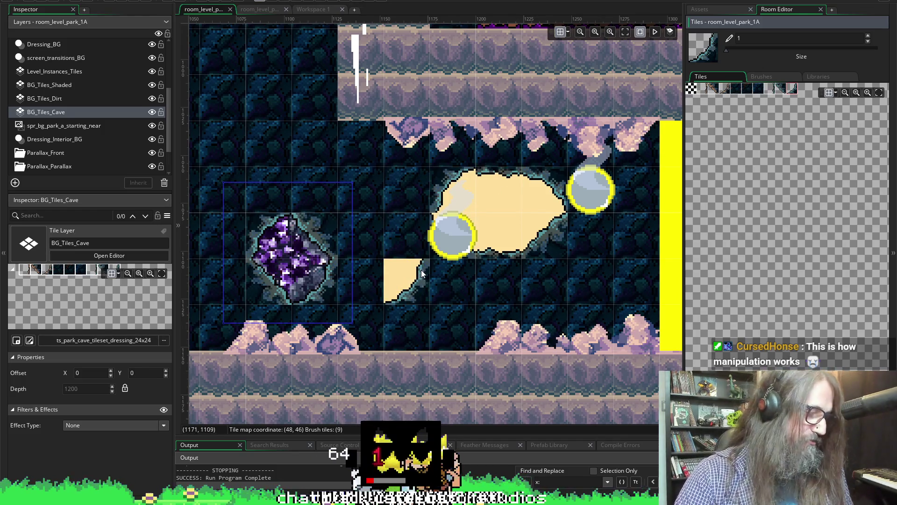
pyautogui.click(422, 274)
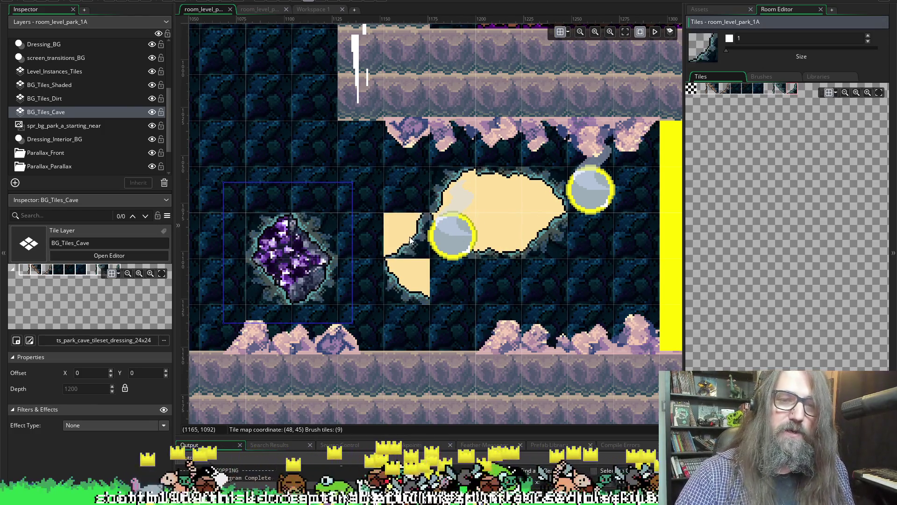
pyautogui.press('z')
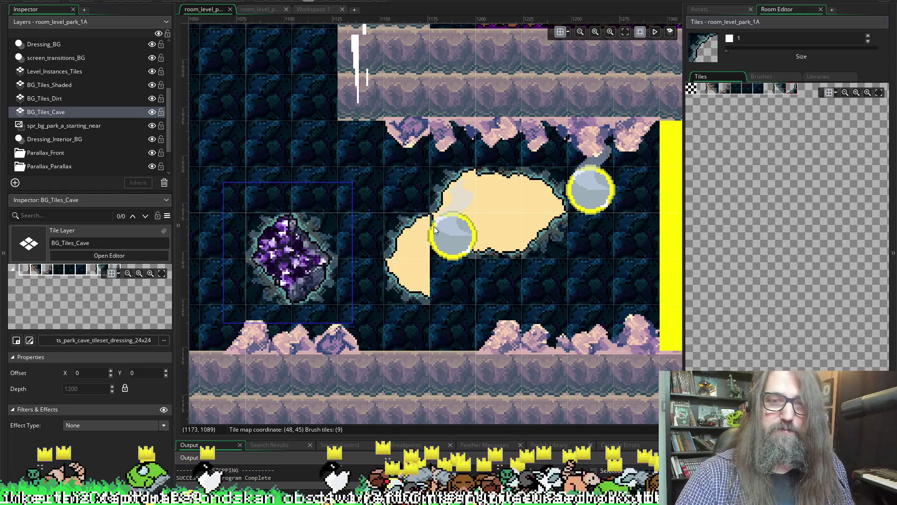
pyautogui.press('z')
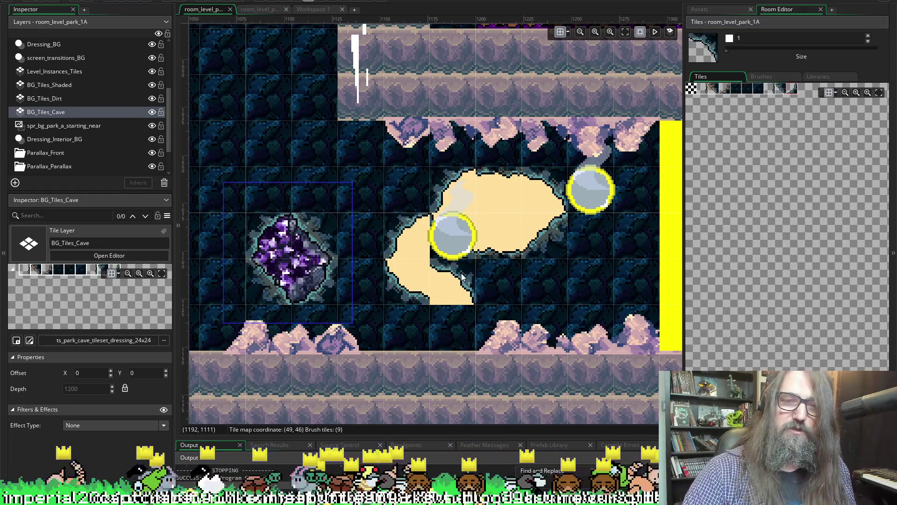
pyautogui.press('z')
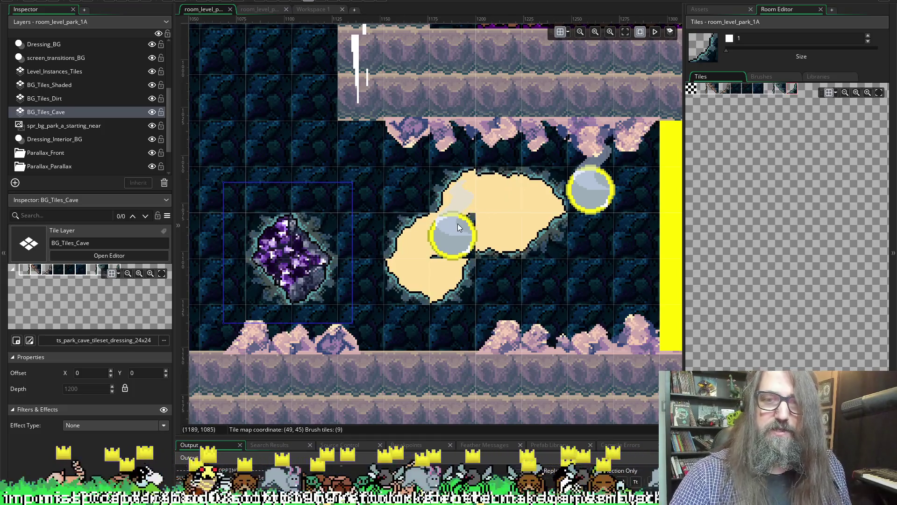
# Step: Clear the brush with the empty tile and show the Asset Browser
pyautogui.click(784, 147)
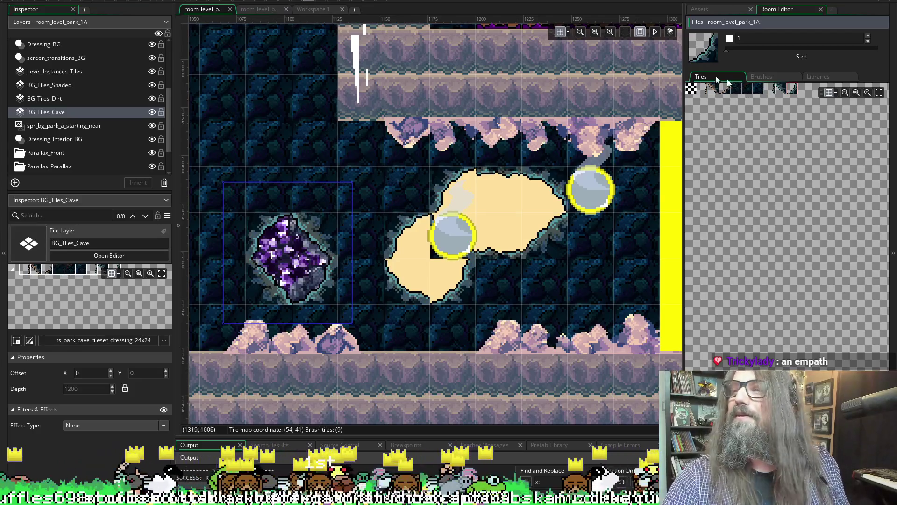
pyautogui.click(691, 88)
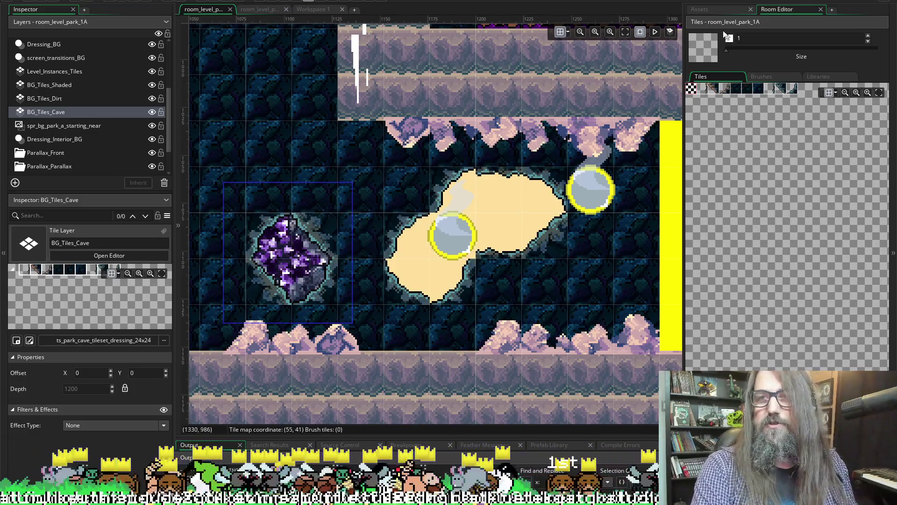
pyautogui.click(712, 9)
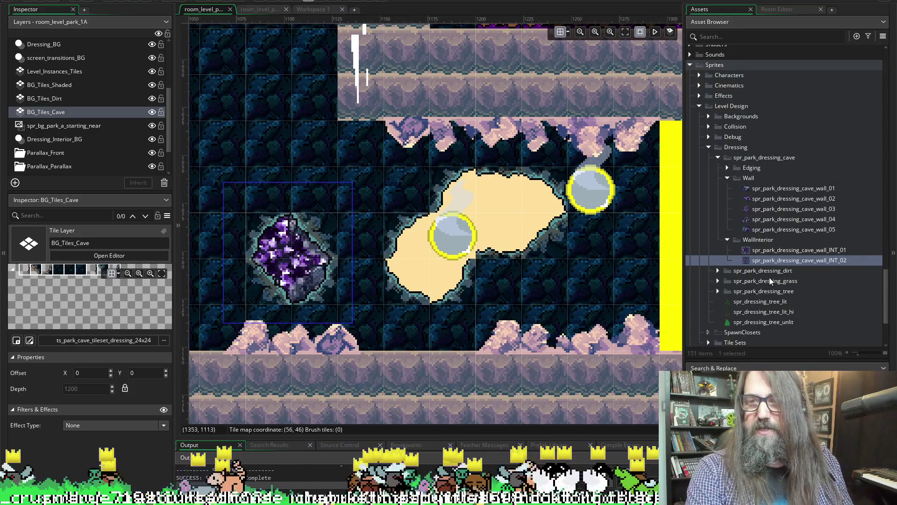
# Step: Preview cave wall sprites INT_01 and INT_02, then scroll the asset list up to Objects > Dressing
pyautogui.click(774, 250)
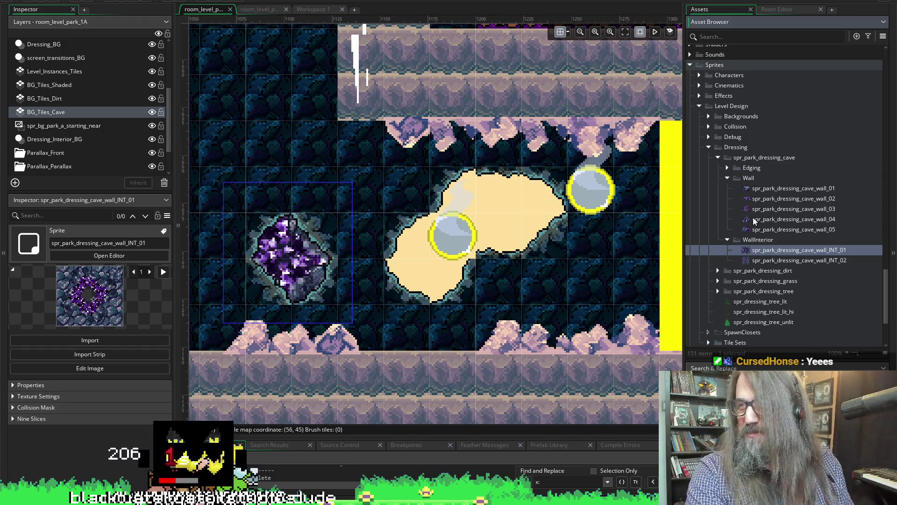
pyautogui.click(755, 259)
pyautogui.click(753, 251)
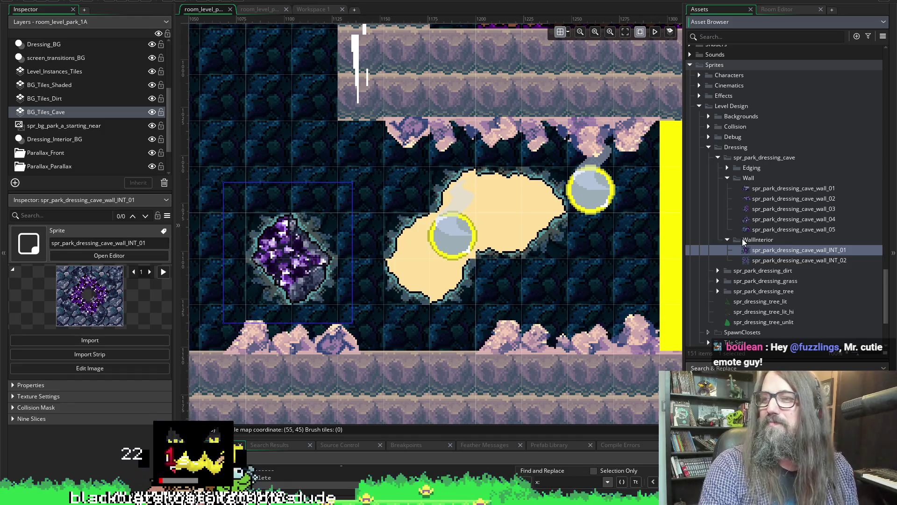
pyautogui.moveTo(540, 242)
pyautogui.mouseDown()
pyautogui.moveTo(504, 226)
pyautogui.moveTo(443, 230)
pyautogui.mouseUp()
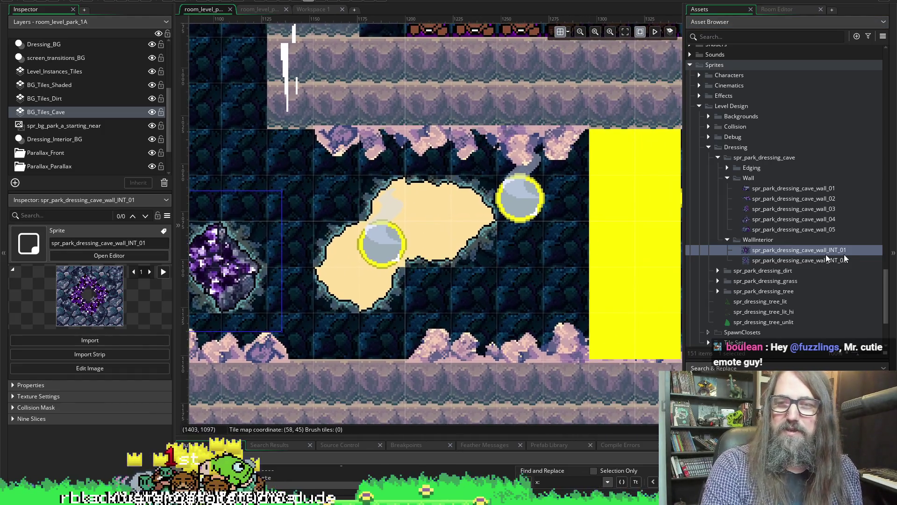
pyautogui.click(783, 259)
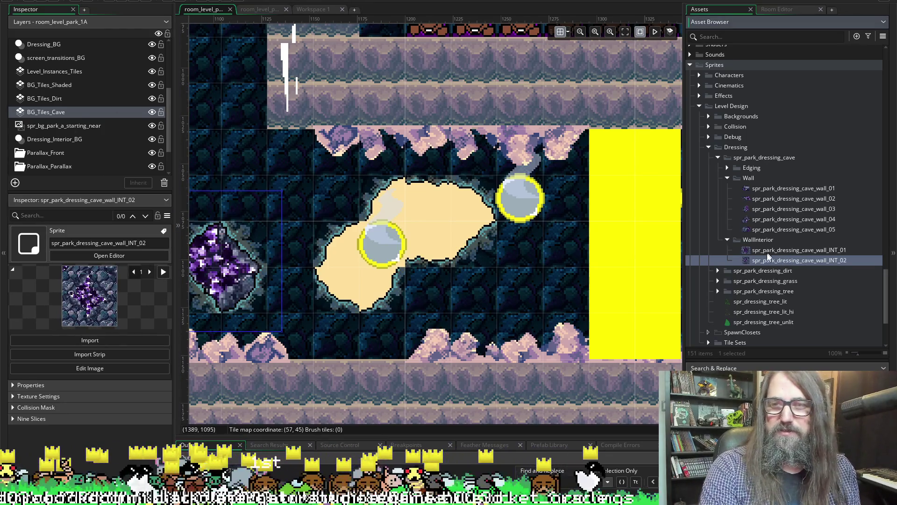
pyautogui.scroll(10, 773, 220)
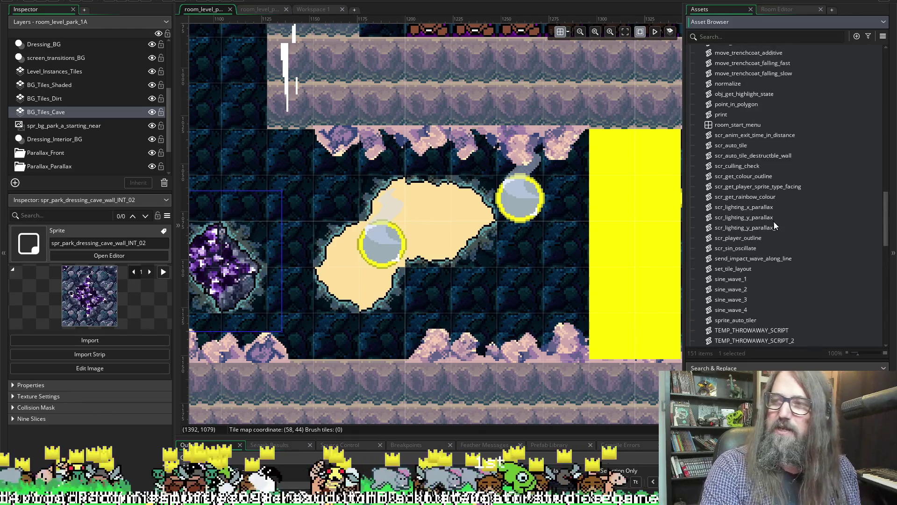
pyautogui.scroll(10, 774, 226)
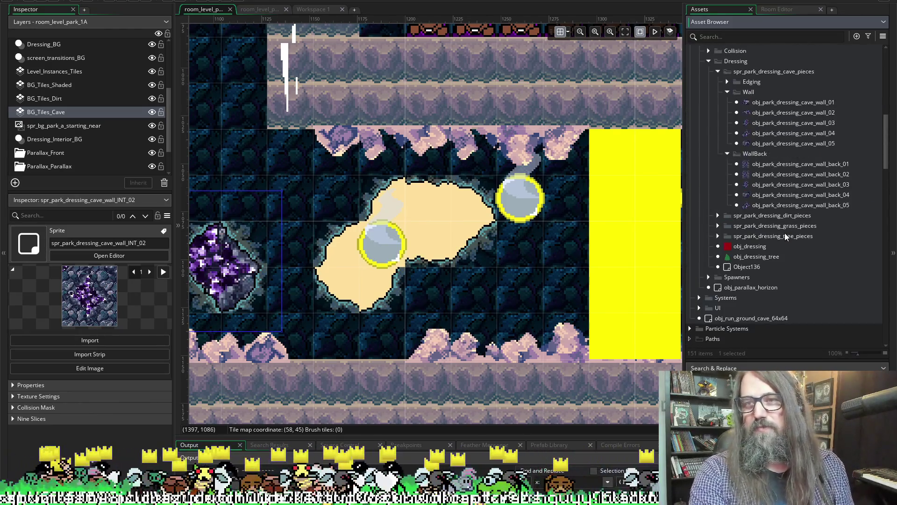
# Step: Select obj_park_dressing_cave_wall_back_01 in the Asset Browser and try dragging it into the room
pyautogui.click(788, 195)
pyautogui.click(769, 204)
pyautogui.click(760, 166)
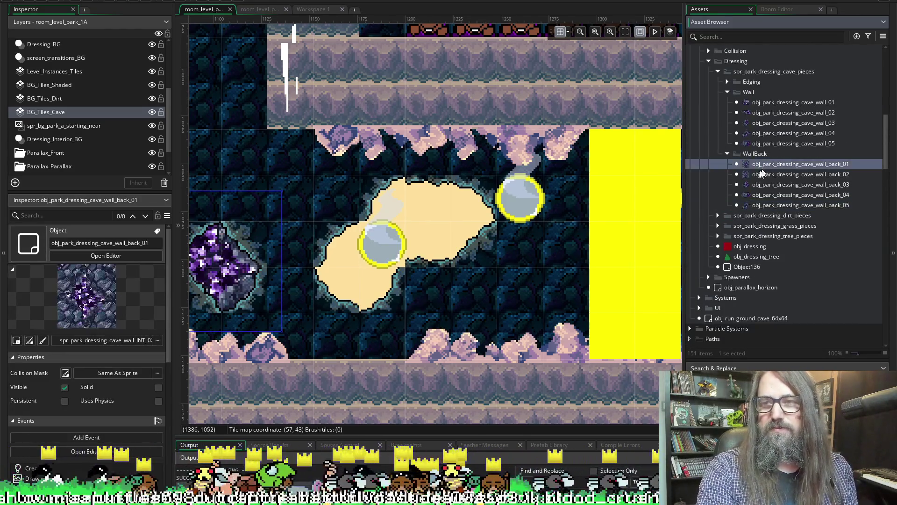
pyautogui.moveTo(762, 174)
pyautogui.mouseDown()
pyautogui.moveTo(770, 166)
pyautogui.moveTo(361, 191)
pyautogui.moveTo(648, 186)
pyautogui.moveTo(785, 167)
pyautogui.mouseUp()
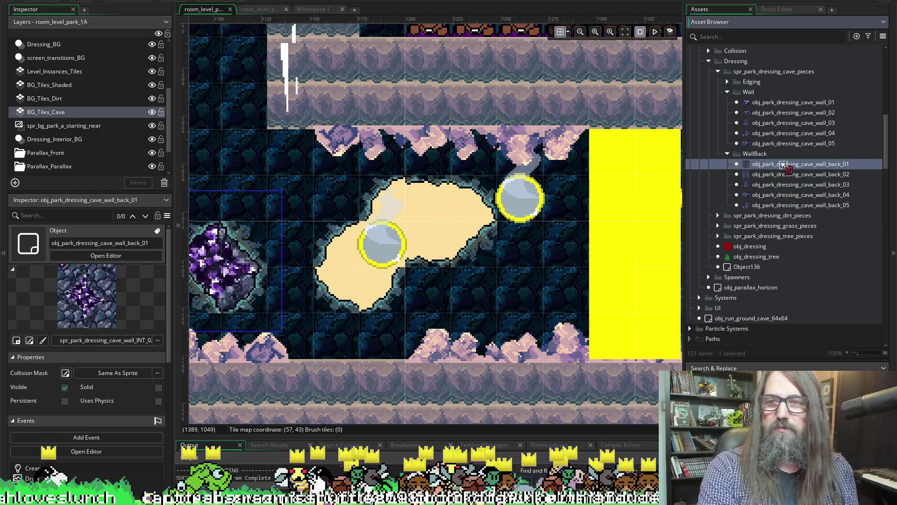
pyautogui.scroll(-2, 74, 114)
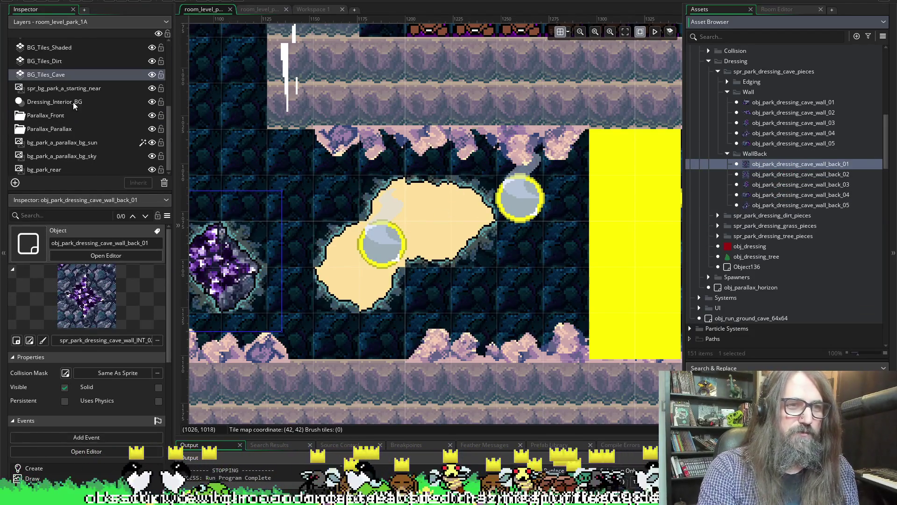
# Step: Make Dressing_Interior_BG active and place wall-back rocks over the sandy opening
pyautogui.click(71, 104)
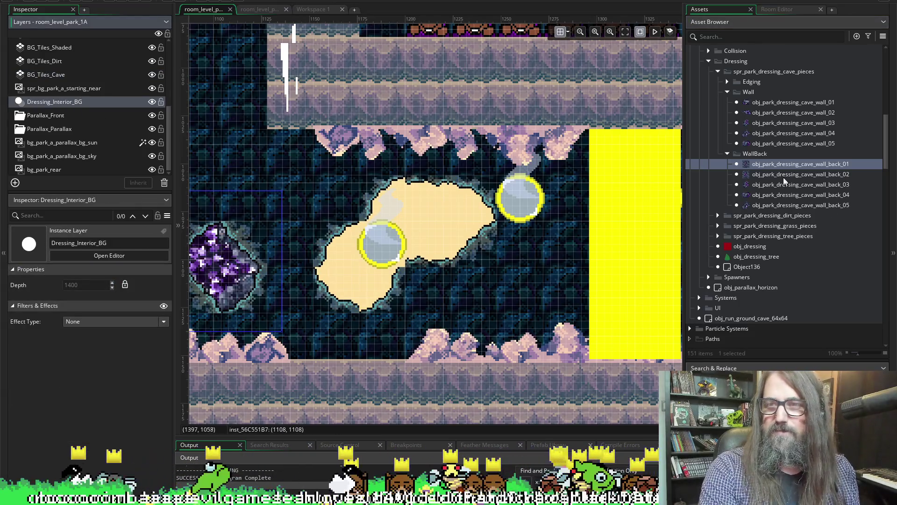
pyautogui.moveTo(778, 163)
pyautogui.mouseDown()
pyautogui.moveTo(467, 220)
pyautogui.moveTo(420, 262)
pyautogui.moveTo(375, 271)
pyautogui.mouseUp()
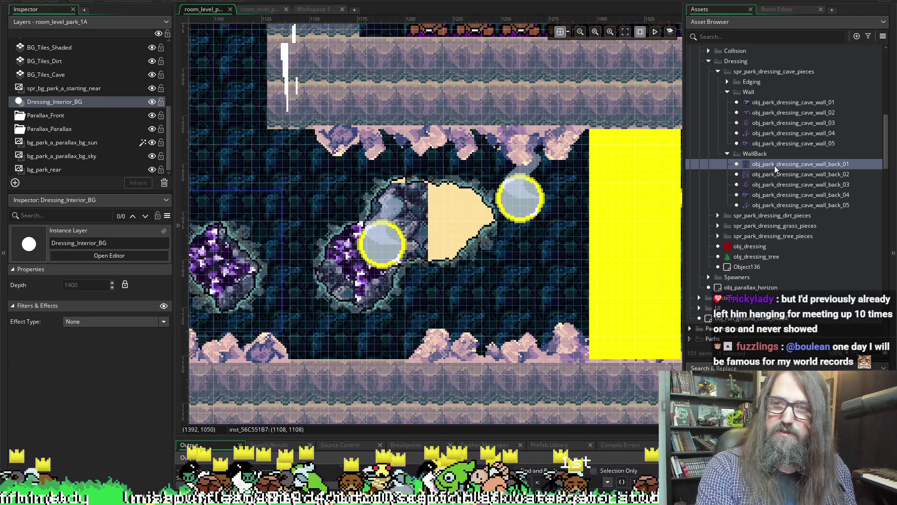
pyautogui.moveTo(774, 165)
pyautogui.mouseDown()
pyautogui.moveTo(411, 243)
pyautogui.moveTo(342, 297)
pyautogui.moveTo(369, 296)
pyautogui.moveTo(384, 278)
pyautogui.mouseUp()
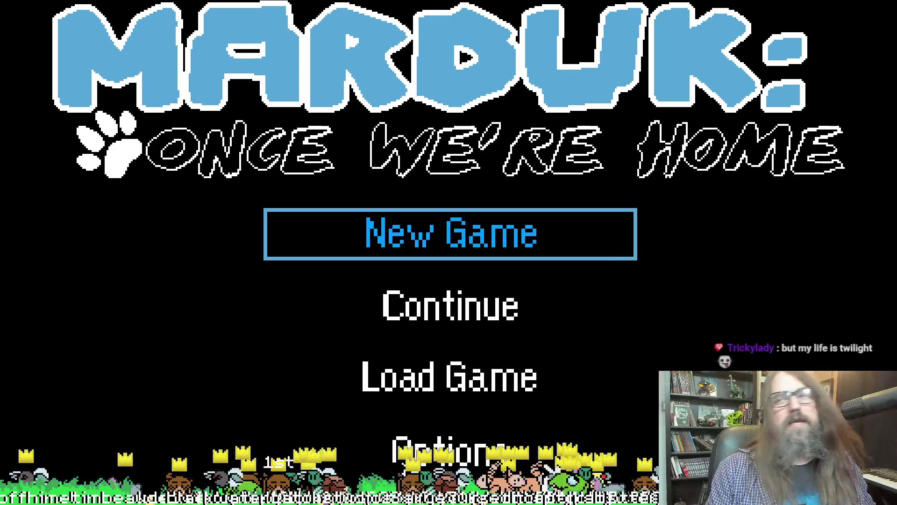
# Step: Choose Continue on the title menu to load the saved game
pyautogui.press('Down')
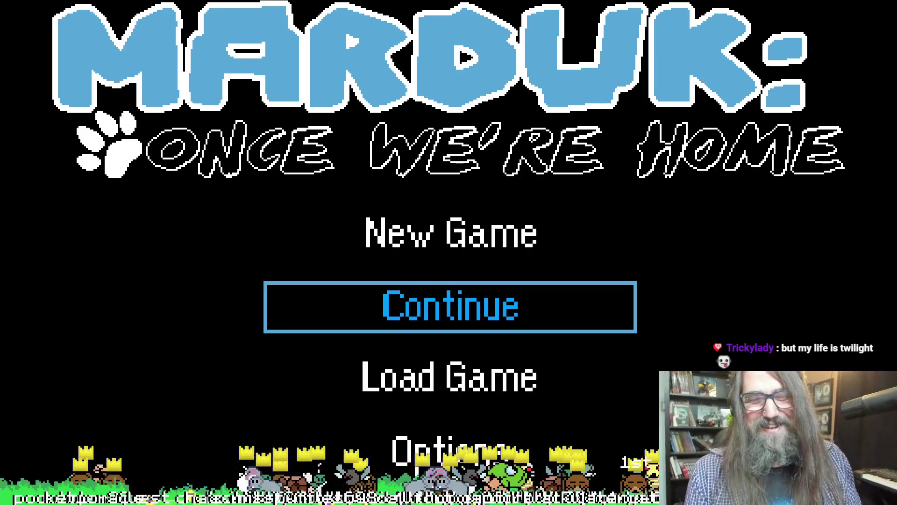
pyautogui.press('Return')
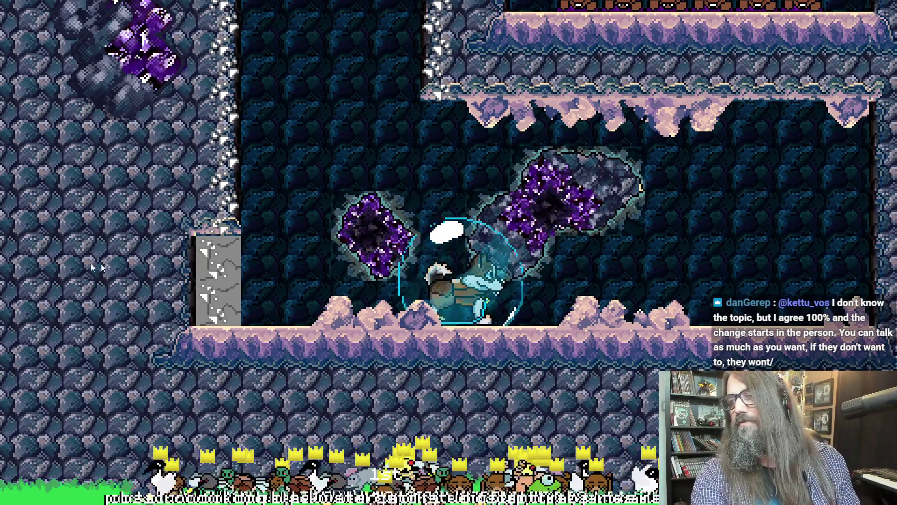
# Step: Leave the running game and switch back to the GameMaker editor
pyautogui.hotkey('alt', 'Tab')
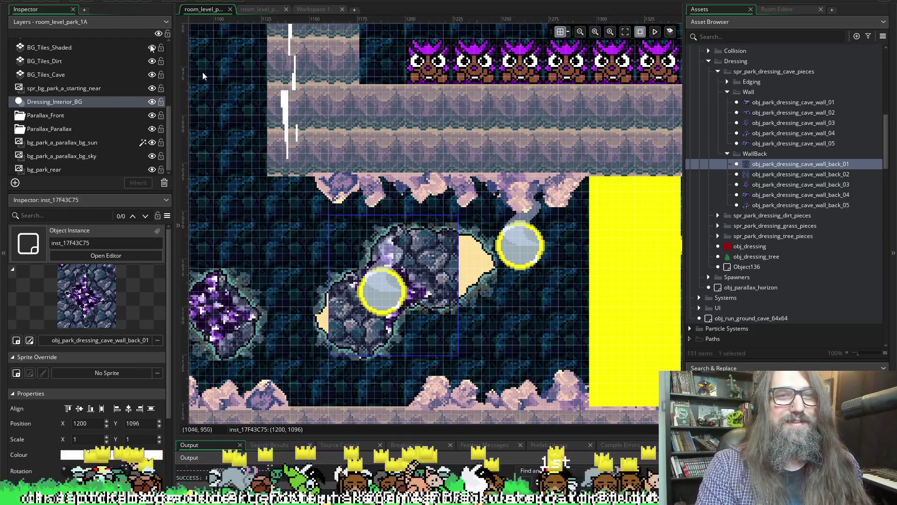
pyautogui.moveTo(384, 227)
pyautogui.mouseDown()
pyautogui.moveTo(413, 243)
pyautogui.moveTo(396, 213)
pyautogui.moveTo(581, 240)
pyautogui.moveTo(424, 206)
pyautogui.mouseUp()
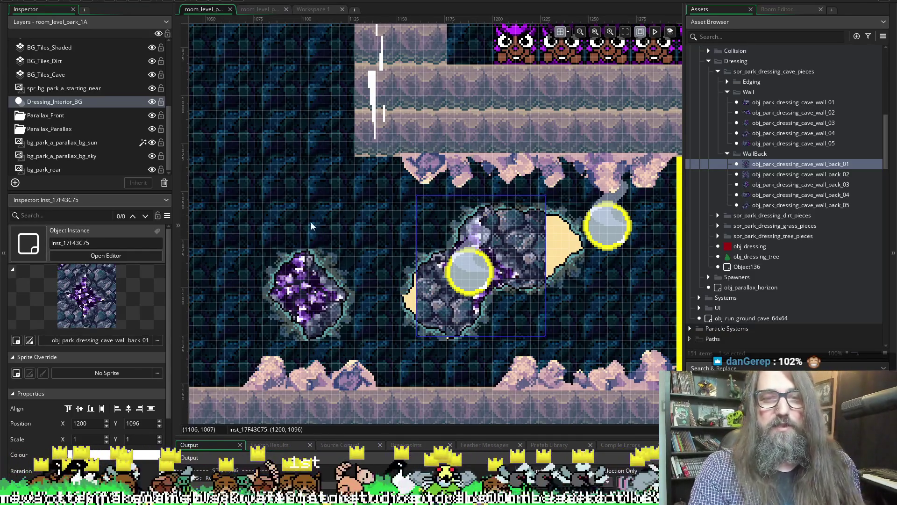
pyautogui.moveTo(310, 223); pyautogui.dragTo(363, 234)
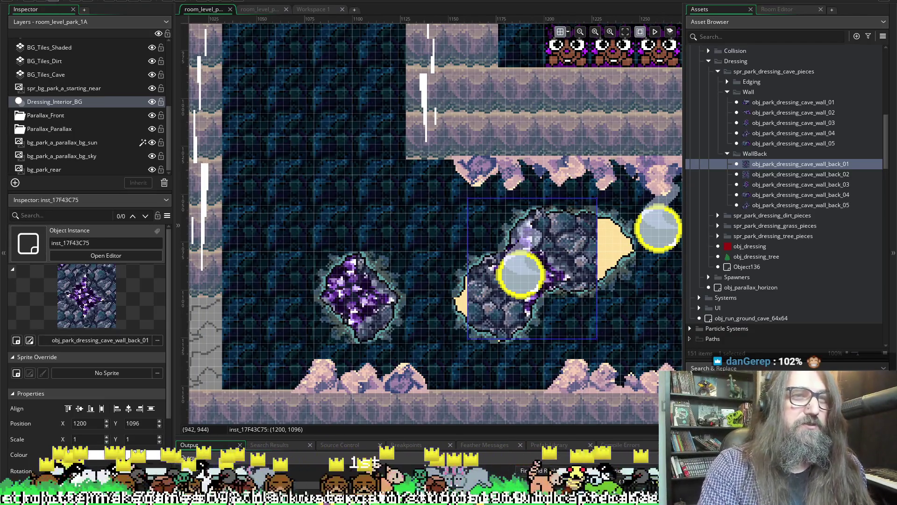
pyautogui.moveTo(319, 130)
pyautogui.mouseDown()
pyautogui.moveTo(275, 109)
pyautogui.moveTo(301, 334)
pyautogui.mouseUp()
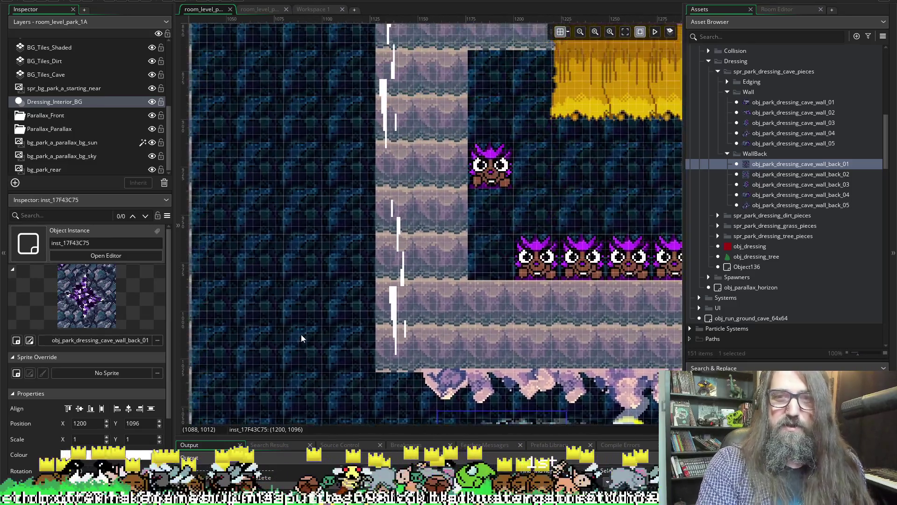
pyautogui.moveTo(377, 248); pyautogui.dragTo(405, 421)
pyautogui.moveTo(486, 298); pyautogui.dragTo(462, 321)
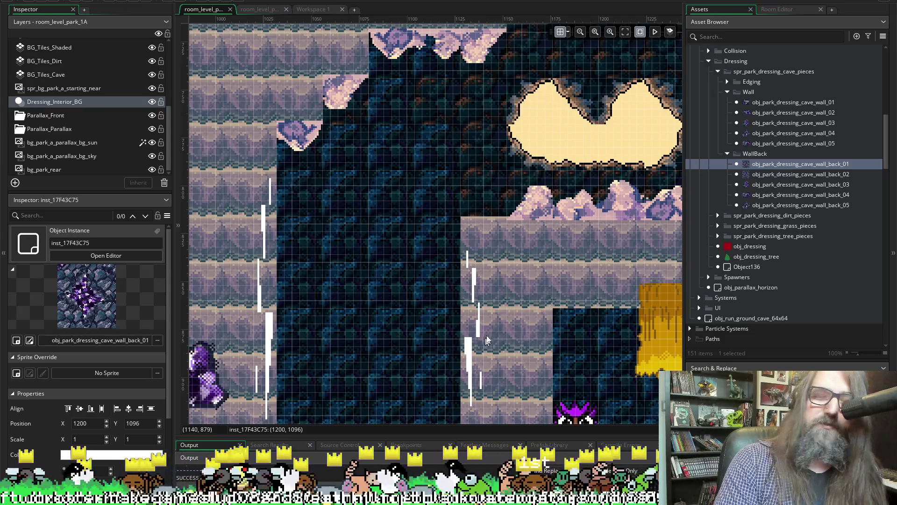
pyautogui.moveTo(486, 341)
pyautogui.mouseDown()
pyautogui.moveTo(439, 391)
pyautogui.moveTo(439, 405)
pyautogui.mouseUp()
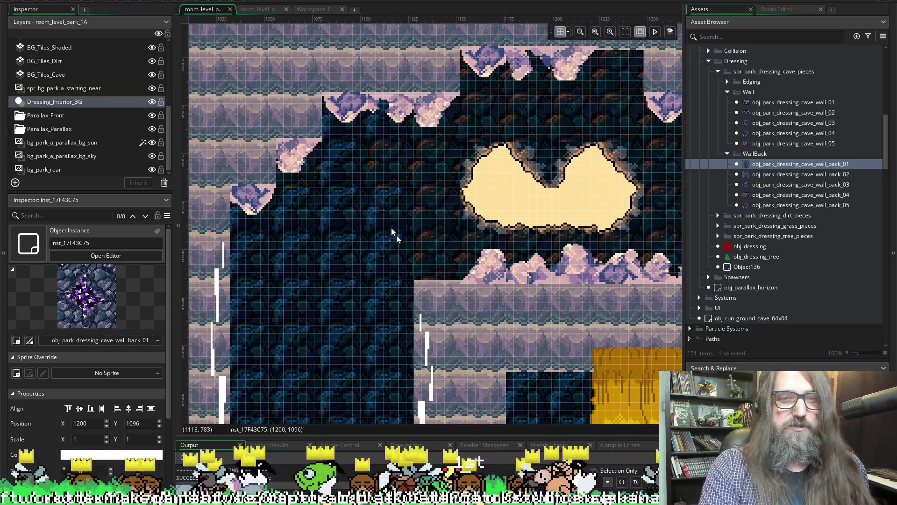
pyautogui.hscroll(10, 396, 234)
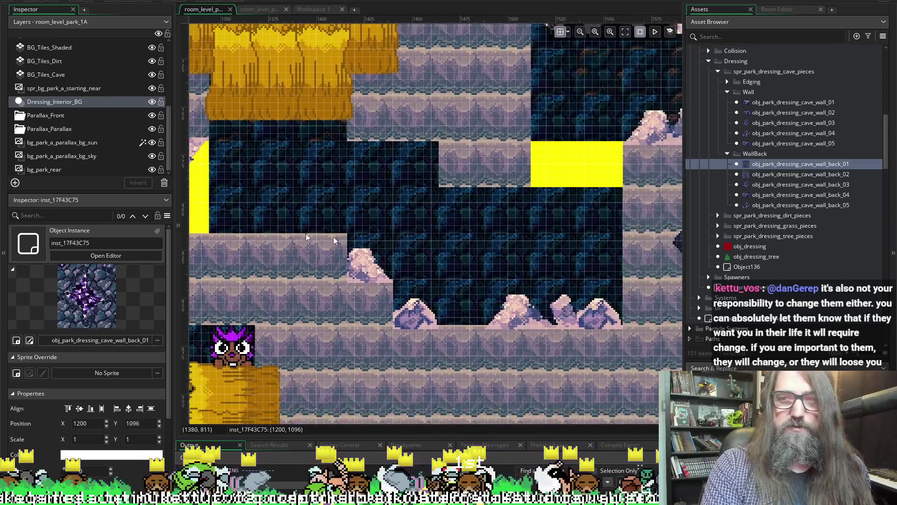
pyautogui.hscroll(2, 382, 260)
pyautogui.scroll(1, 382, 260)
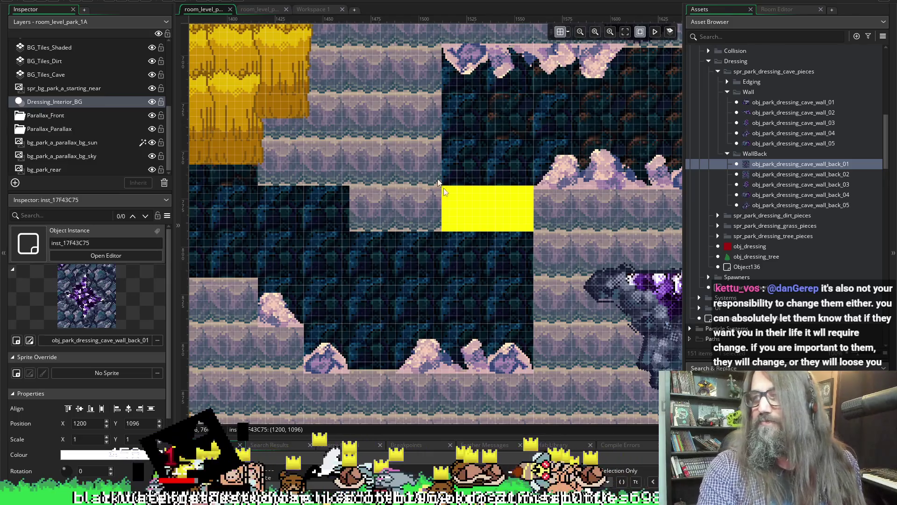
pyautogui.hscroll(-3, 531, 236)
pyautogui.scroll(-1, 531, 236)
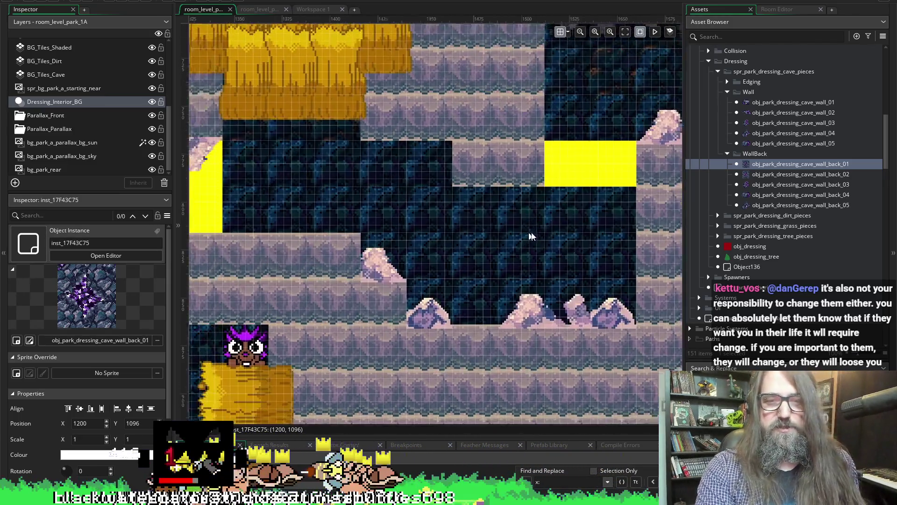
pyautogui.scroll(-5, 382, 307)
pyautogui.hscroll(-5, 623, 270)
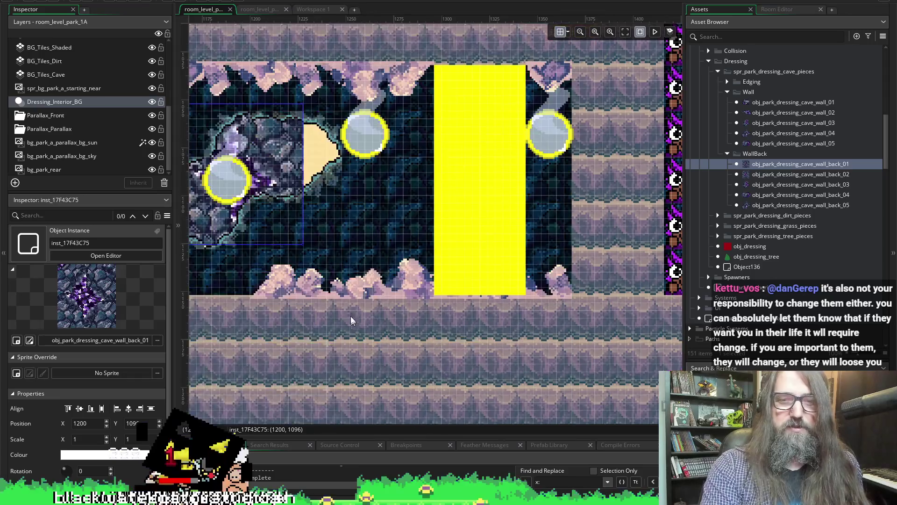
pyautogui.scroll(5, 350, 316)
pyautogui.hscroll(-4, 350, 316)
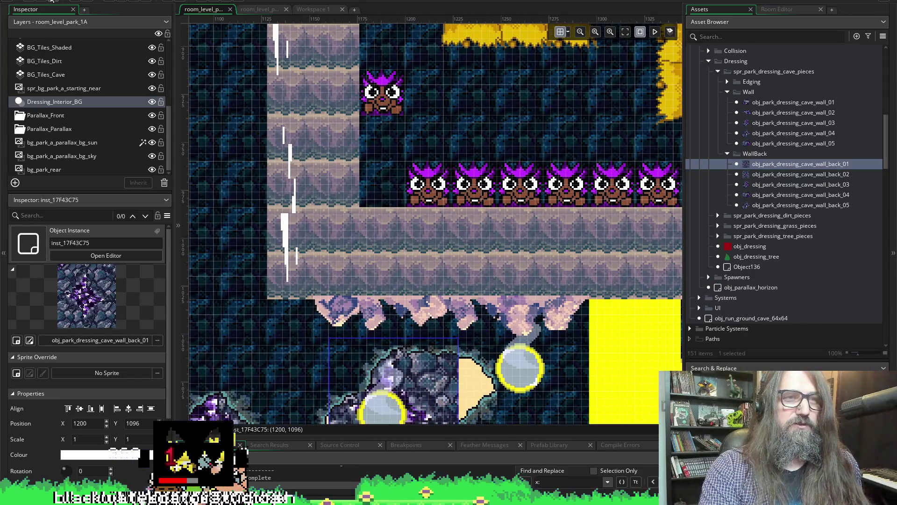
pyautogui.scroll(-1, 355, 304)
pyautogui.hscroll(1, 356, 304)
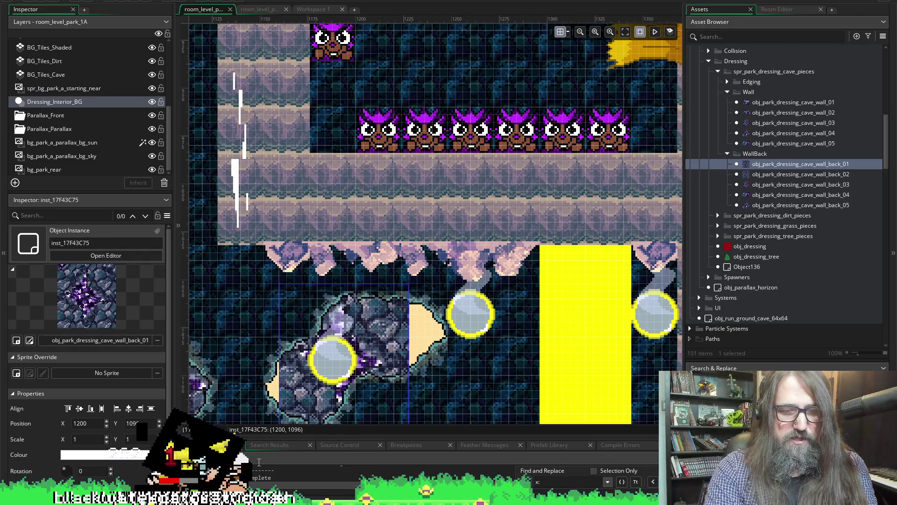
pyautogui.moveTo(303, 498)
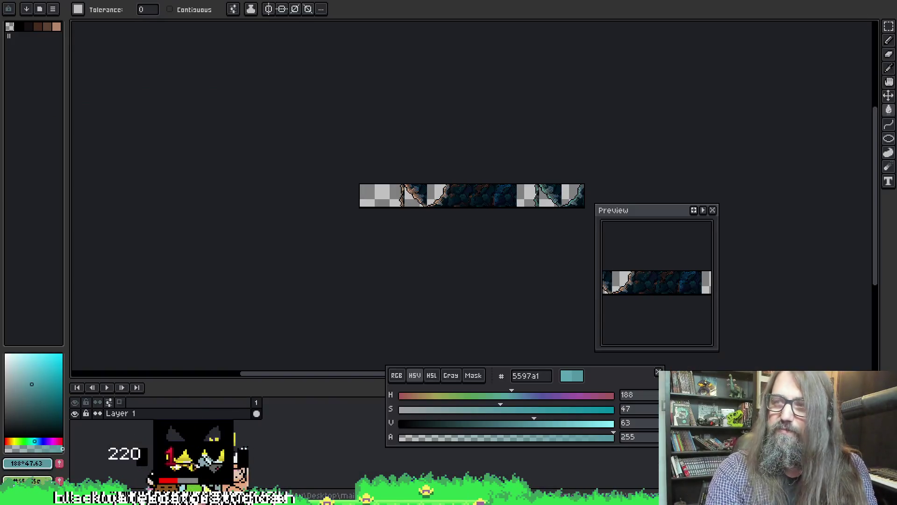
# Step: Switch to Aseprite and create a new 64×64 px sprite with a transparent background
pyautogui.click(304, 481)
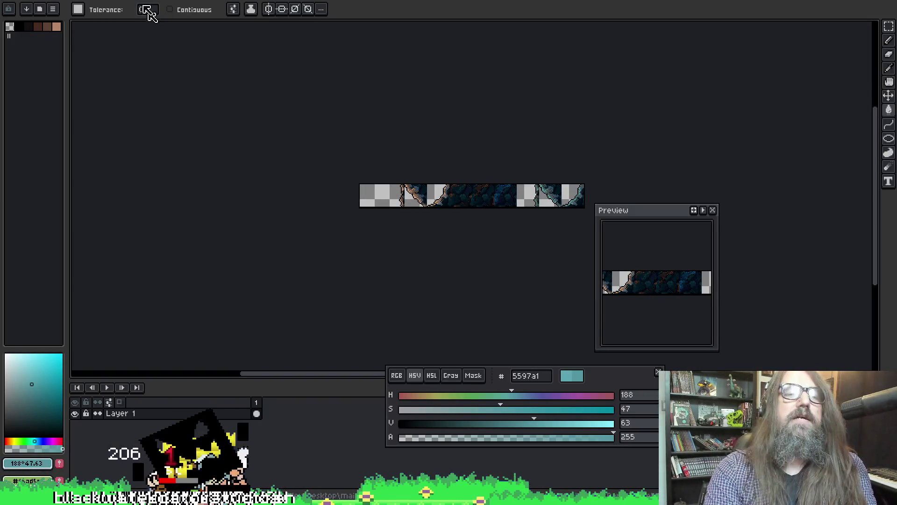
pyautogui.moveTo(517, 86); pyautogui.dragTo(495, 64)
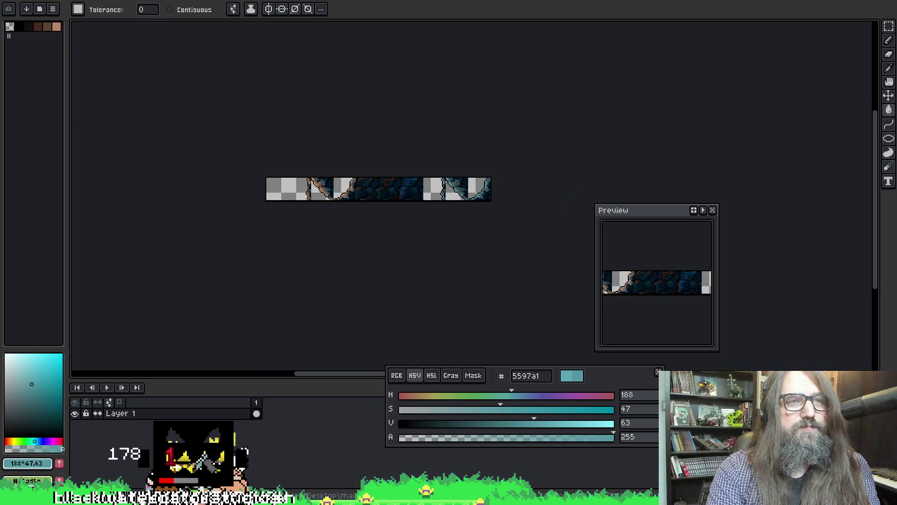
pyautogui.hotkey('alt', 'f')
pyautogui.press('Return')
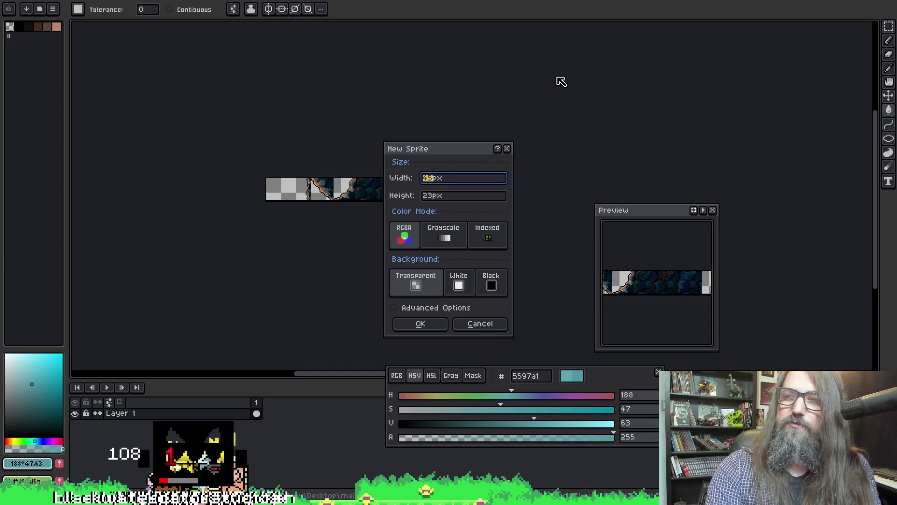
pyautogui.write('64')
pyautogui.press('Tab')
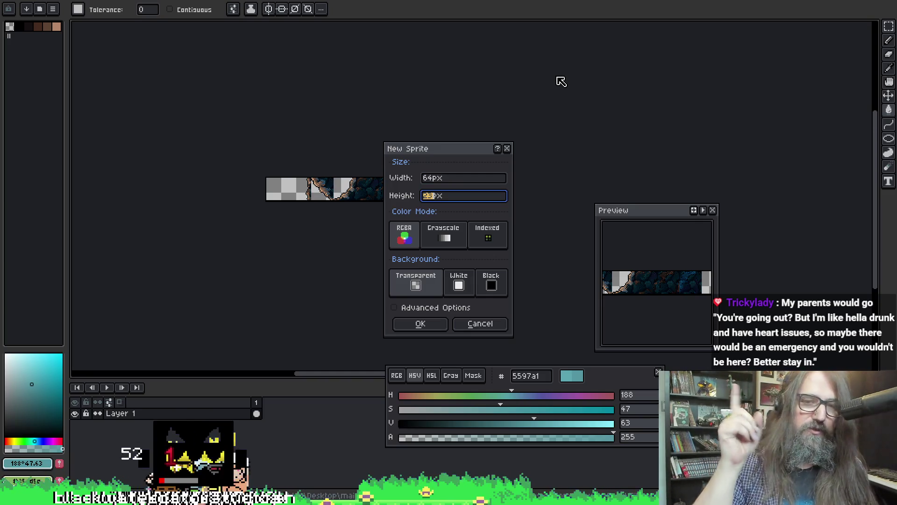
pyautogui.write('64')
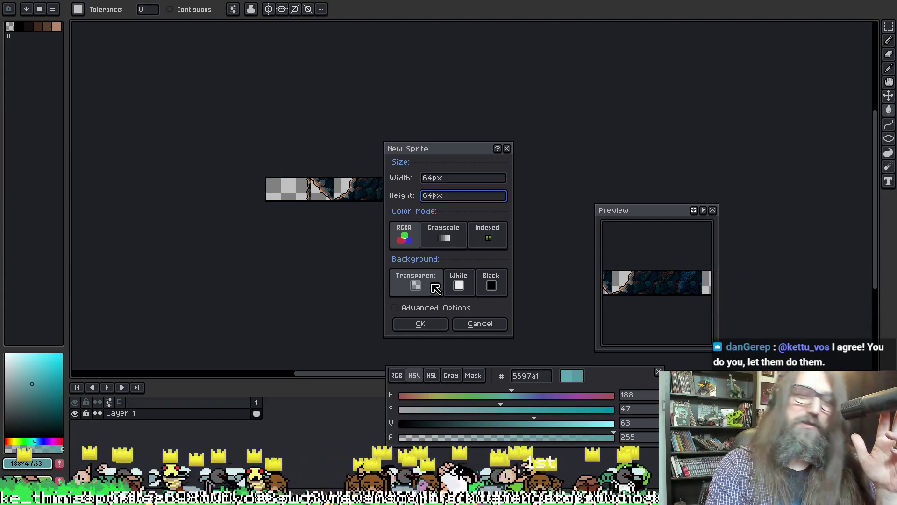
pyautogui.click(421, 323)
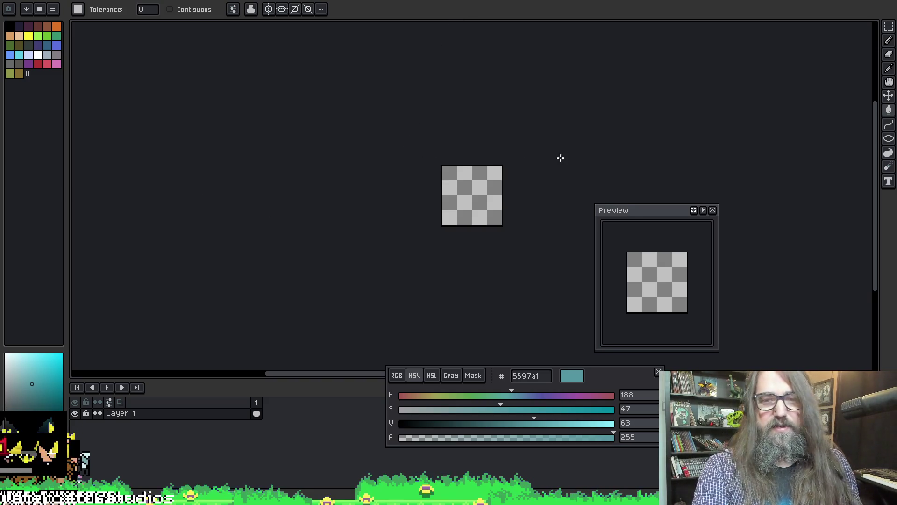
# Step: Enlarge and centre the blank sprite, and drag the V slider to 0 for black 000000
pyautogui.moveTo(558, 156)
pyautogui.mouseDown()
pyautogui.moveTo(502, 178)
pyautogui.moveTo(411, 195)
pyautogui.moveTo(328, 145)
pyautogui.mouseUp()
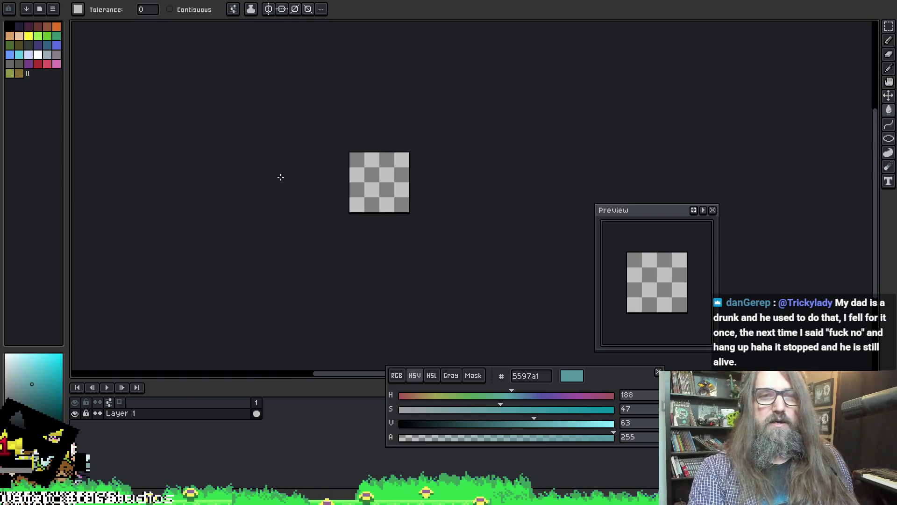
pyautogui.scroll(2, 415, 164)
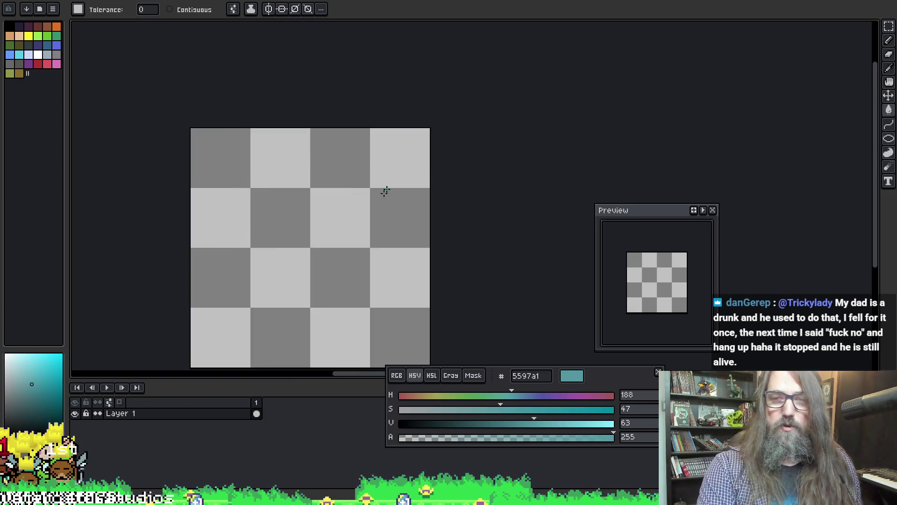
pyautogui.scroll(-1, 384, 190)
pyautogui.moveTo(363, 156); pyautogui.dragTo(300, 145)
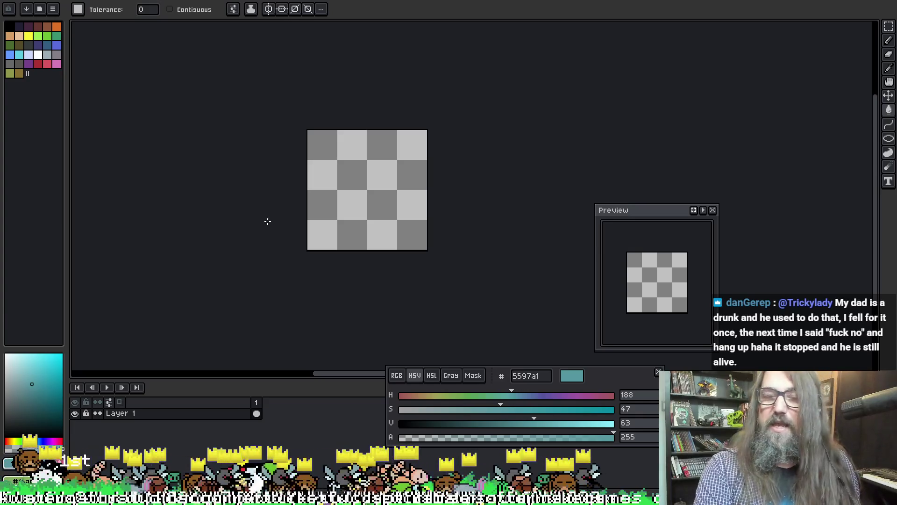
pyautogui.scroll(1, 365, 224)
pyautogui.scroll(1, 365, 224)
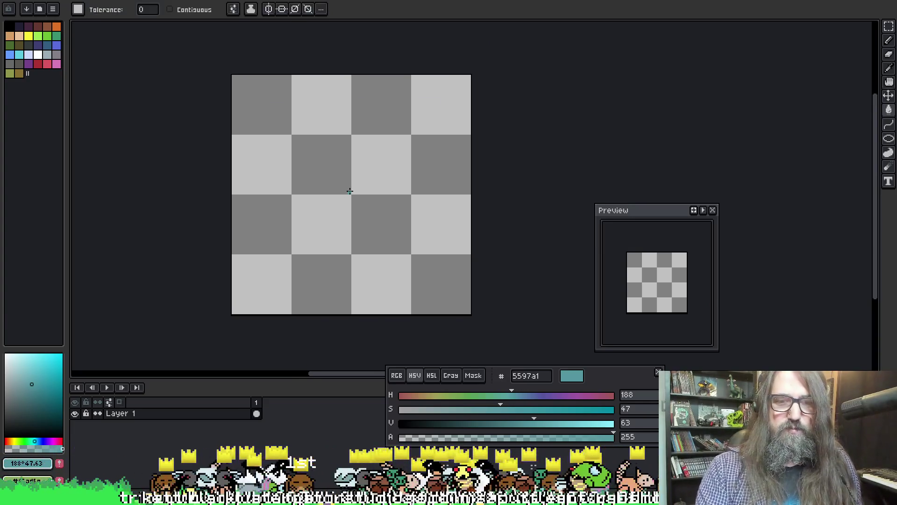
pyautogui.moveTo(538, 423); pyautogui.dragTo(400, 423)
pyautogui.moveTo(409, 179); pyautogui.dragTo(429, 184)
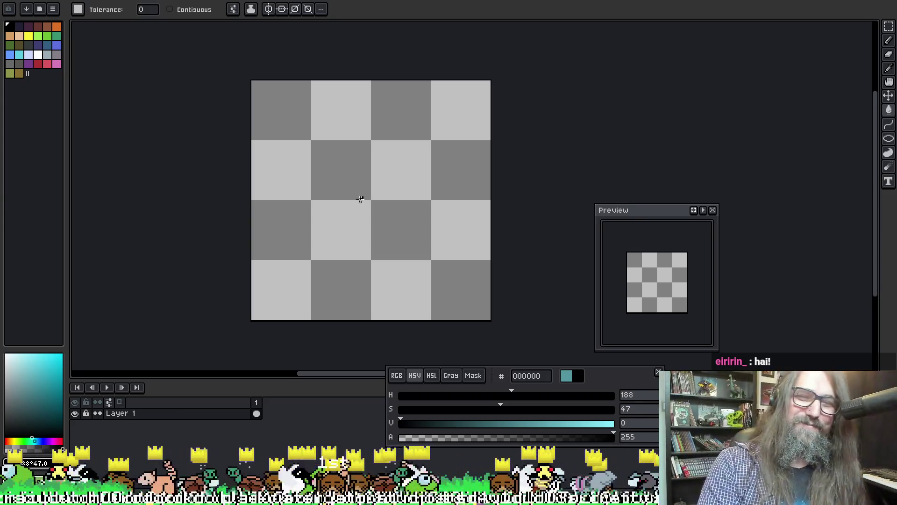
pyautogui.moveTo(333, 190)
pyautogui.mouseDown()
pyautogui.moveTo(358, 169)
pyautogui.moveTo(341, 166)
pyautogui.mouseUp()
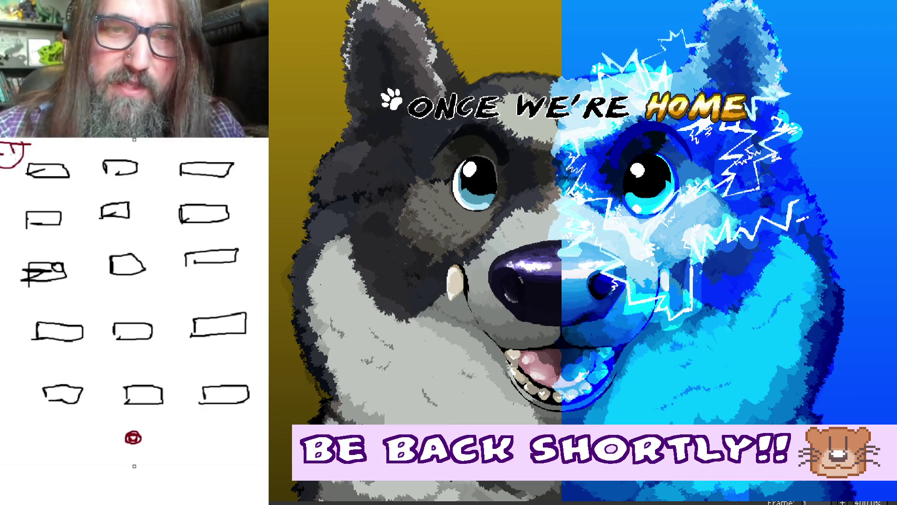
# Step: Circle and link shapes on the whiteboard in red, then open Aseprite's Outline dialog with Shift+O
pyautogui.moveTo(135, 269)
pyautogui.mouseDown()
pyautogui.moveTo(101, 254)
pyautogui.moveTo(91, 281)
pyautogui.mouseUp()
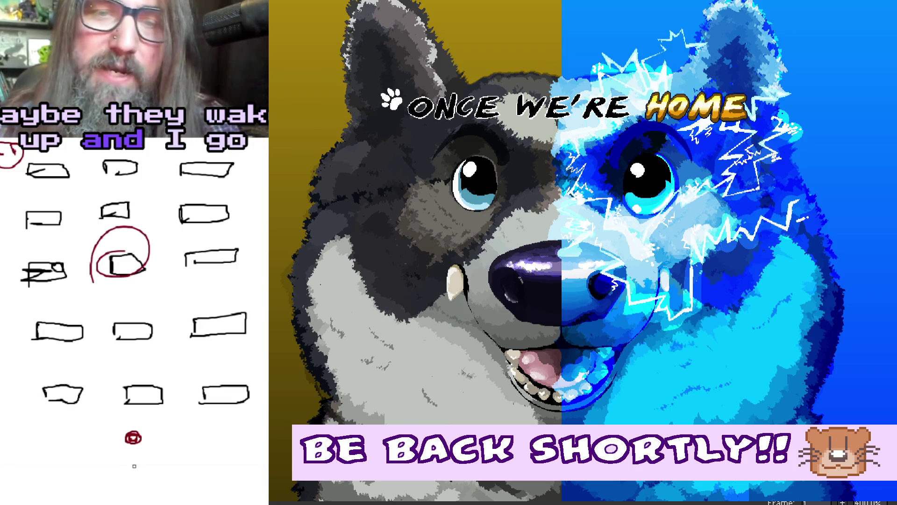
pyautogui.moveTo(109, 236)
pyautogui.mouseDown()
pyautogui.moveTo(120, 275)
pyautogui.moveTo(140, 272)
pyautogui.mouseUp()
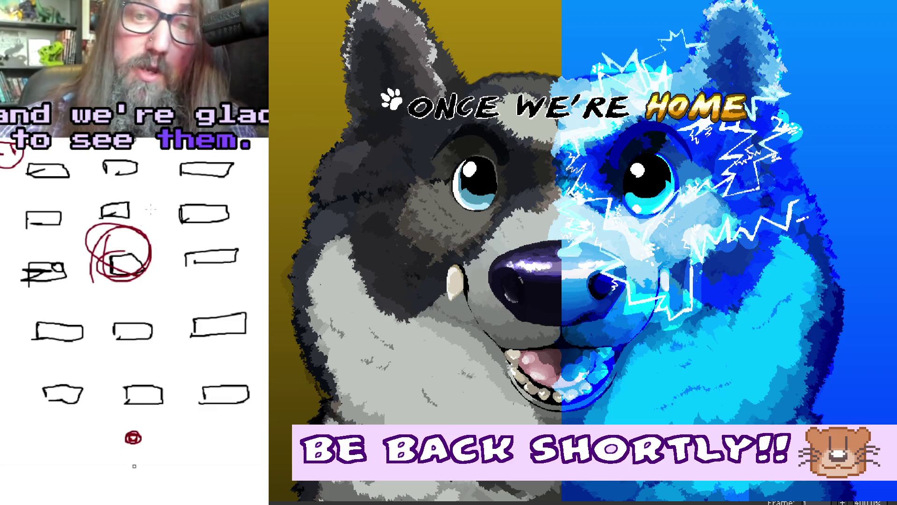
pyautogui.moveTo(124, 225)
pyautogui.mouseDown()
pyautogui.moveTo(93, 287)
pyautogui.moveTo(84, 234)
pyautogui.moveTo(60, 187)
pyautogui.moveTo(28, 187)
pyautogui.mouseUp()
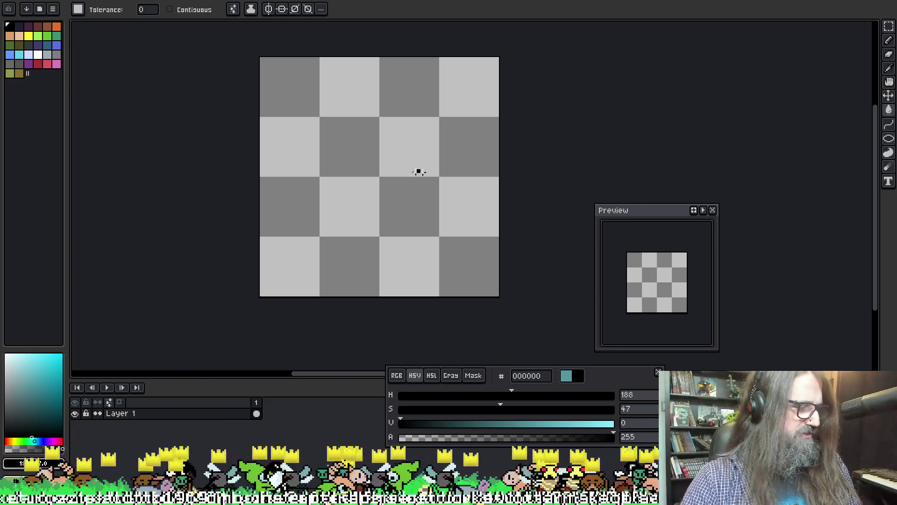
pyautogui.hotkey('shift', 'o')
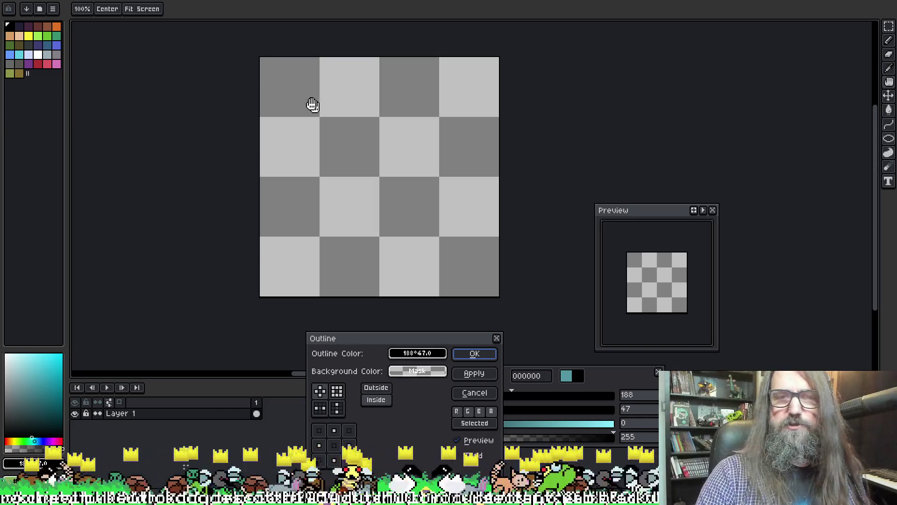
pyautogui.moveTo(450, 98); pyautogui.dragTo(443, 98)
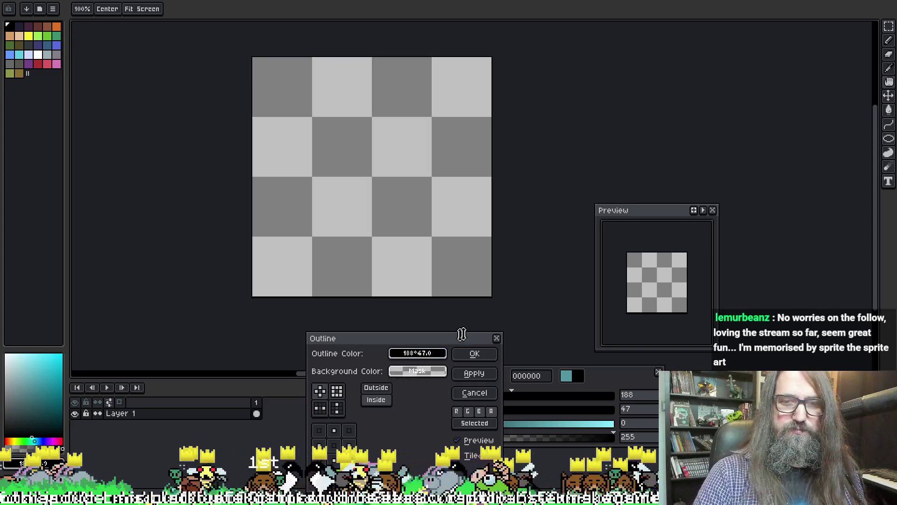
pyautogui.click(497, 338)
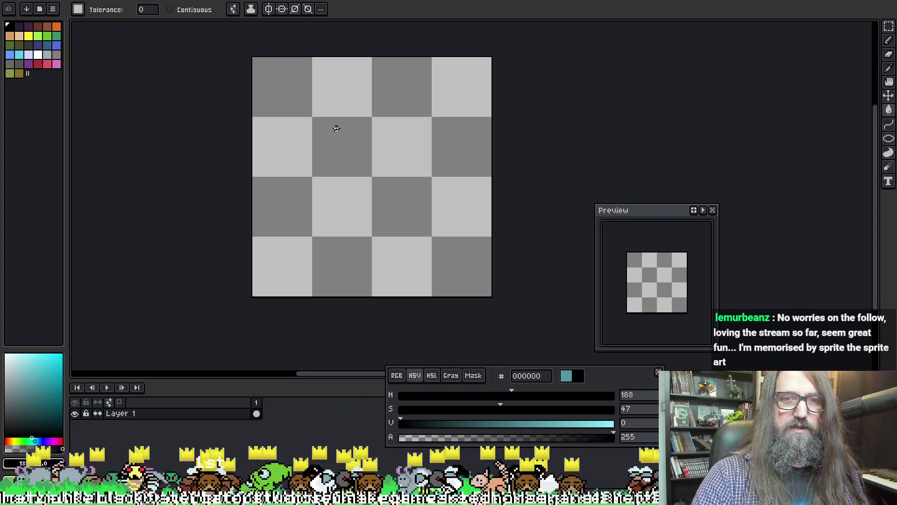
pyautogui.hotkey('ctrl', 'a')
pyautogui.hotkey('ctrl', 'd')
pyautogui.press('w')
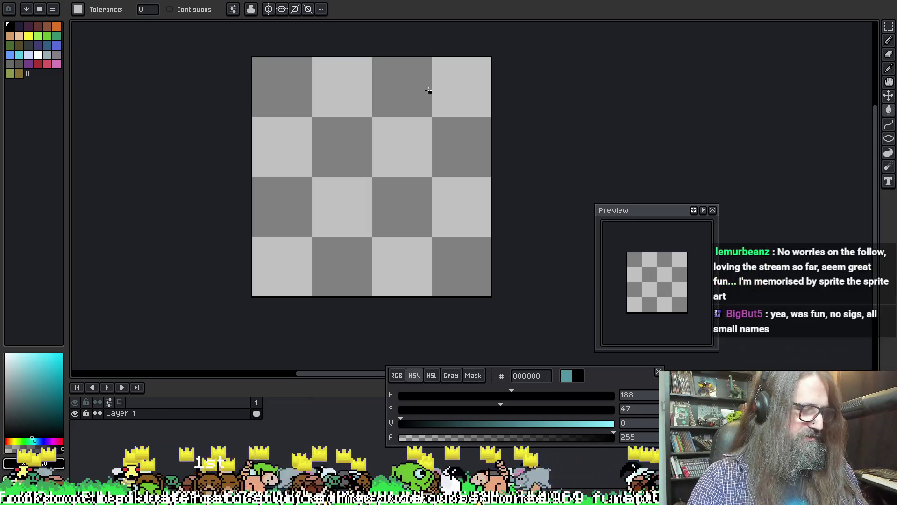
pyautogui.press('b')
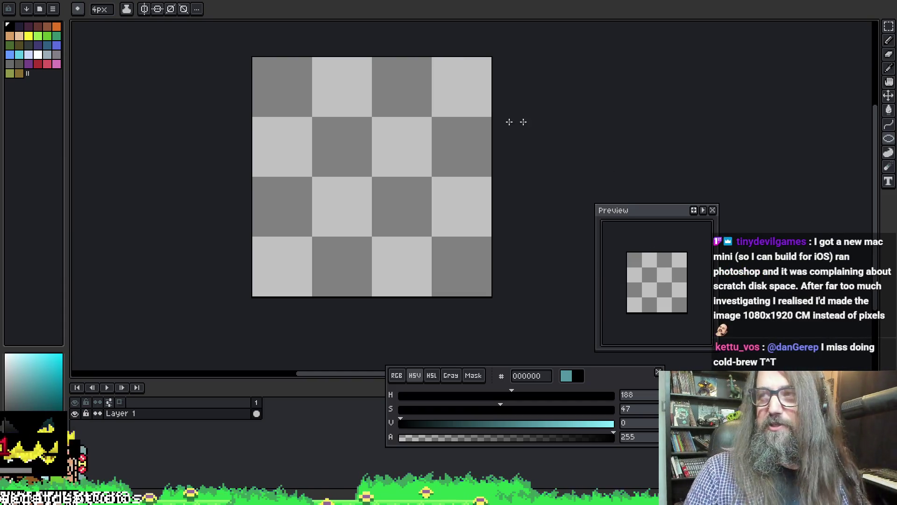
pyautogui.moveTo(366, 65)
pyautogui.mouseDown()
pyautogui.moveTo(401, 150)
pyautogui.moveTo(502, 112)
pyautogui.mouseUp()
pyautogui.press('b')
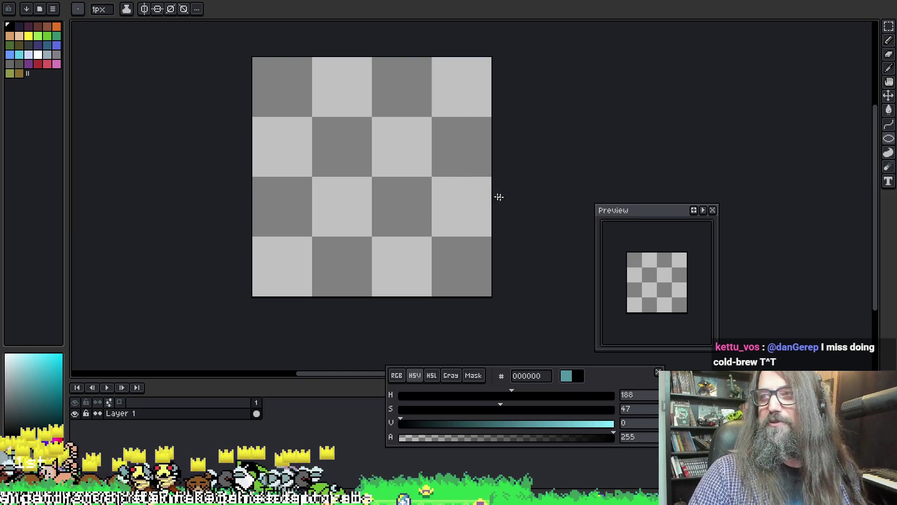
pyautogui.moveTo(294, 100)
pyautogui.mouseDown()
pyautogui.moveTo(393, 192)
pyautogui.moveTo(397, 218)
pyautogui.moveTo(374, 226)
pyautogui.moveTo(367, 196)
pyautogui.moveTo(378, 216)
pyautogui.moveTo(362, 201)
pyautogui.moveTo(398, 198)
pyautogui.moveTo(399, 210)
pyautogui.moveTo(378, 213)
pyautogui.moveTo(388, 186)
pyautogui.moveTo(412, 176)
pyautogui.moveTo(405, 172)
pyautogui.mouseUp()
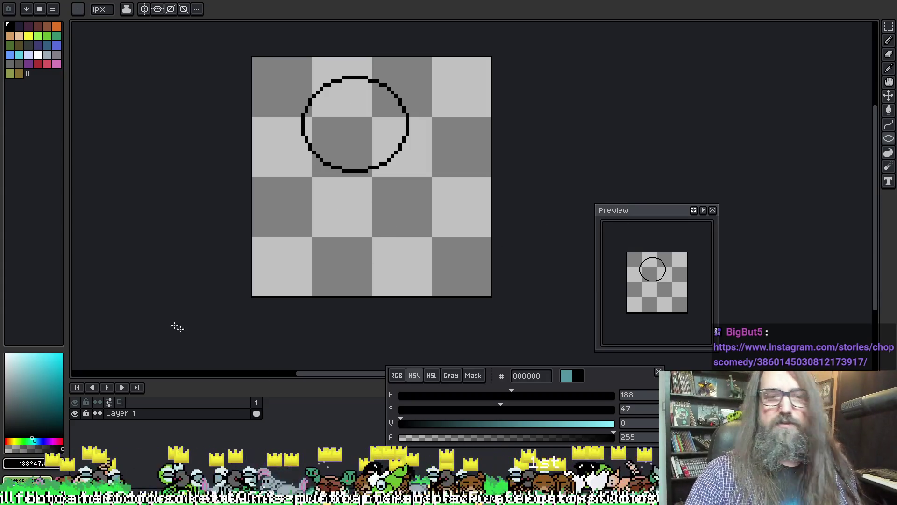
# Step: Add Layer 2 above Layer 1, then browse and close the Instagram story window
pyautogui.hotkey('shift', 'n')
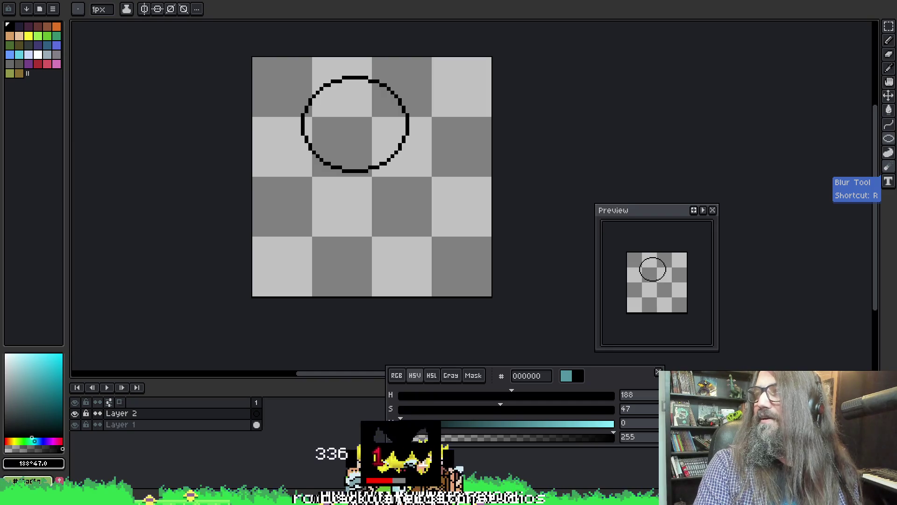
pyautogui.hotkey('alt', 'Tab')
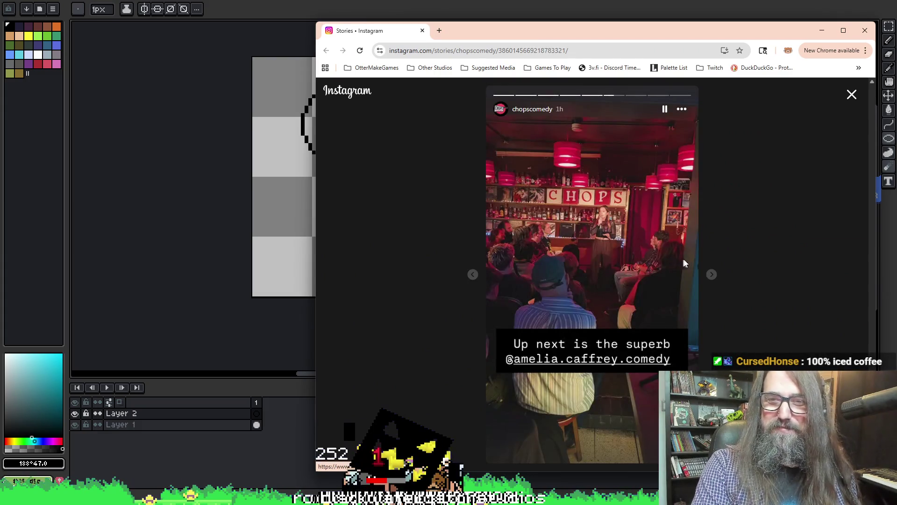
pyautogui.click(711, 274)
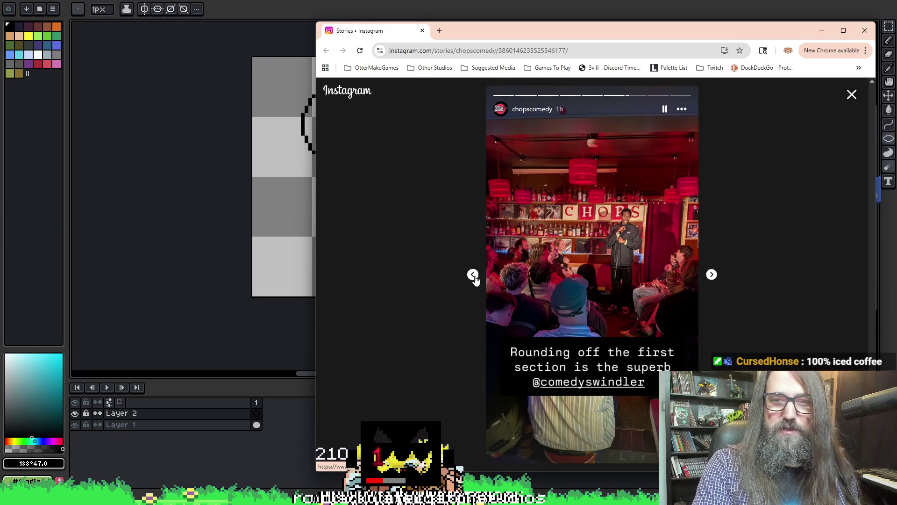
pyautogui.click(472, 275)
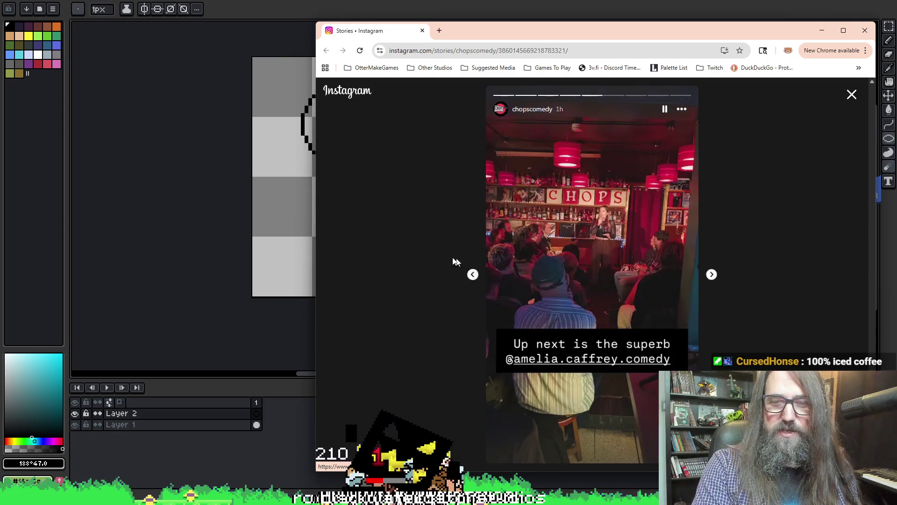
pyautogui.click(423, 31)
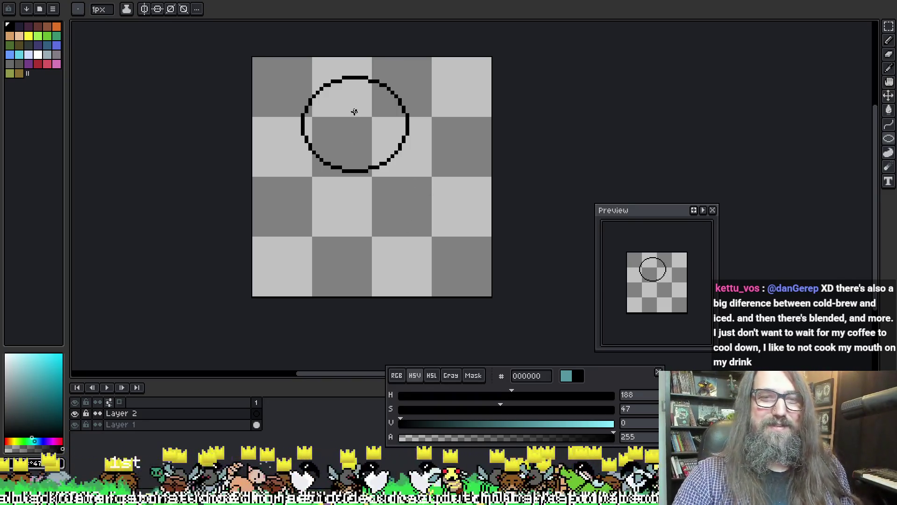
# Step: Try two small ellipses inside the head circle and discard both
pyautogui.moveTo(355, 110); pyautogui.dragTo(404, 141)
pyautogui.press('v')
pyautogui.hotkey('ctrl', 'z')
pyautogui.press('b')
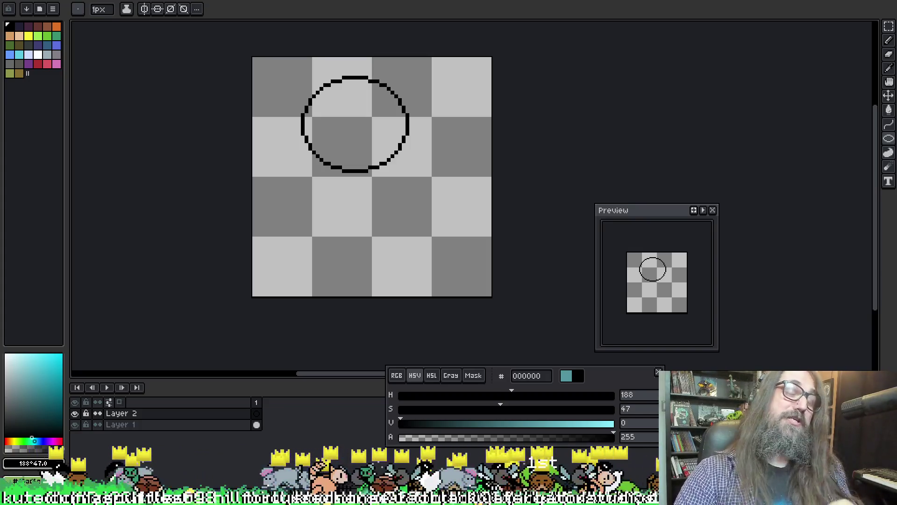
pyautogui.moveTo(365, 136)
pyautogui.mouseDown()
pyautogui.moveTo(372, 146)
pyautogui.moveTo(366, 176)
pyautogui.mouseUp()
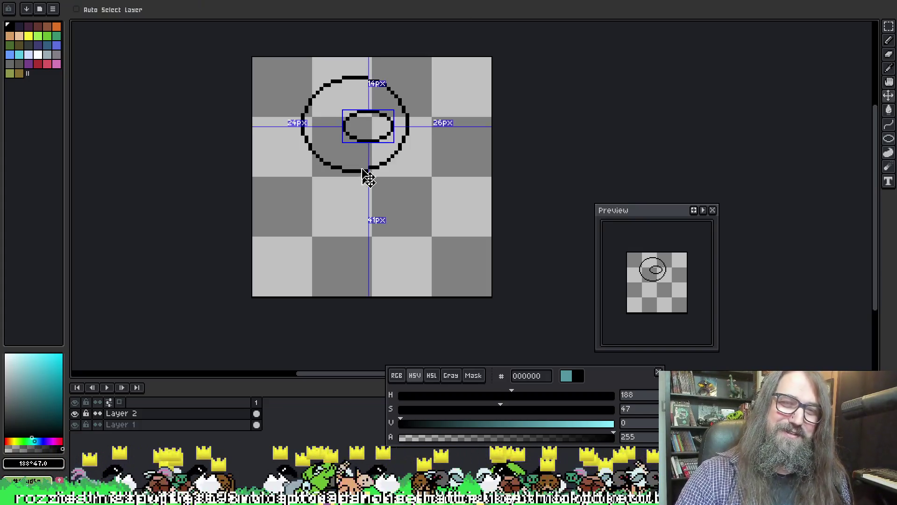
pyautogui.press('Escape')
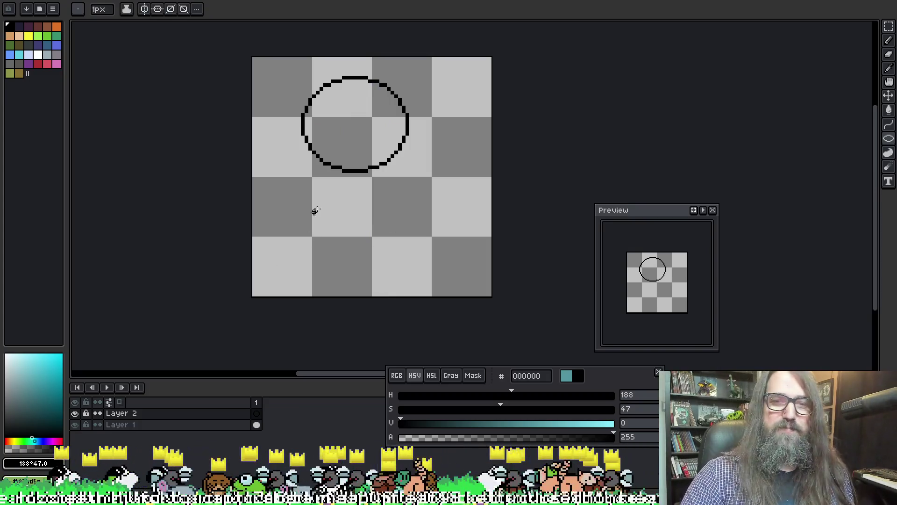
# Step: Try a lower body ellipse, undo it, and open Layer 2's properties
pyautogui.moveTo(316, 200)
pyautogui.mouseDown()
pyautogui.moveTo(327, 241)
pyautogui.moveTo(459, 292)
pyautogui.moveTo(404, 256)
pyautogui.moveTo(424, 265)
pyautogui.moveTo(377, 280)
pyautogui.moveTo(436, 279)
pyautogui.mouseUp()
pyautogui.press('m')
pyautogui.press('b')
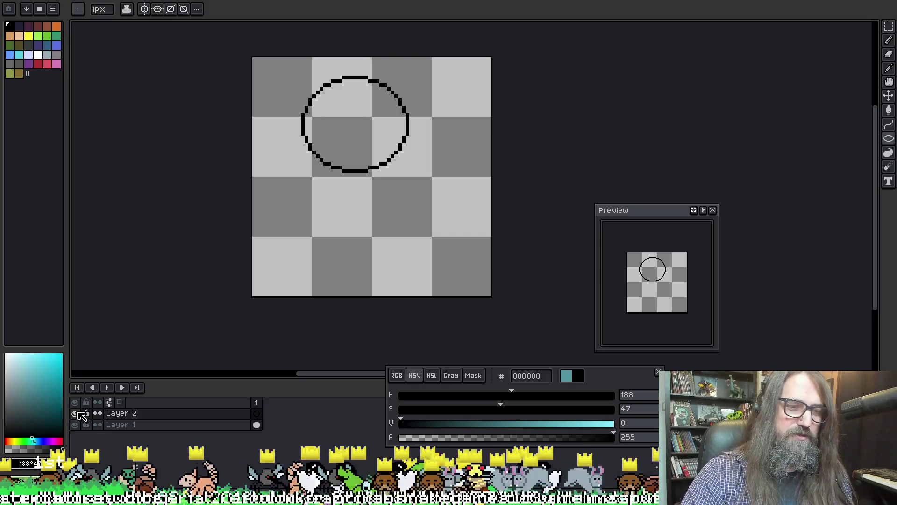
pyautogui.doubleClick(140, 414)
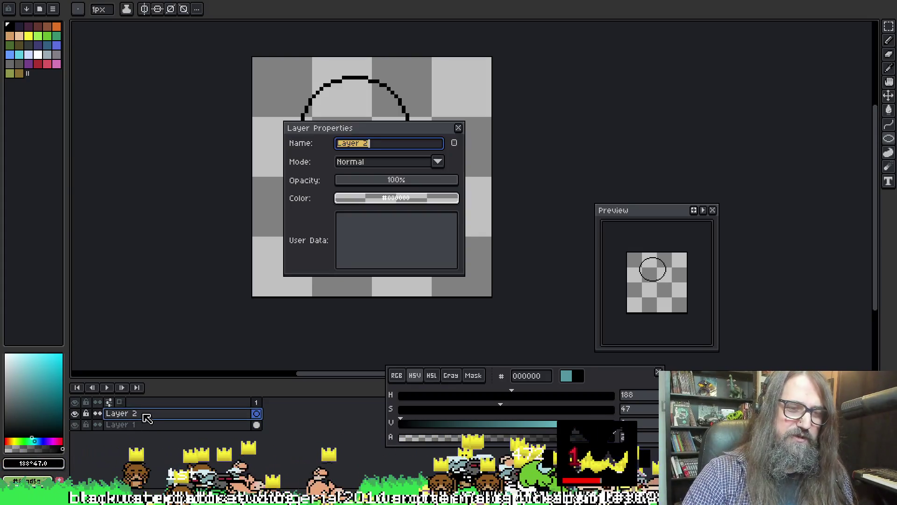
# Step: Close Layer Properties unchanged, try a line and a lower circle, and undo both
pyautogui.click(458, 128)
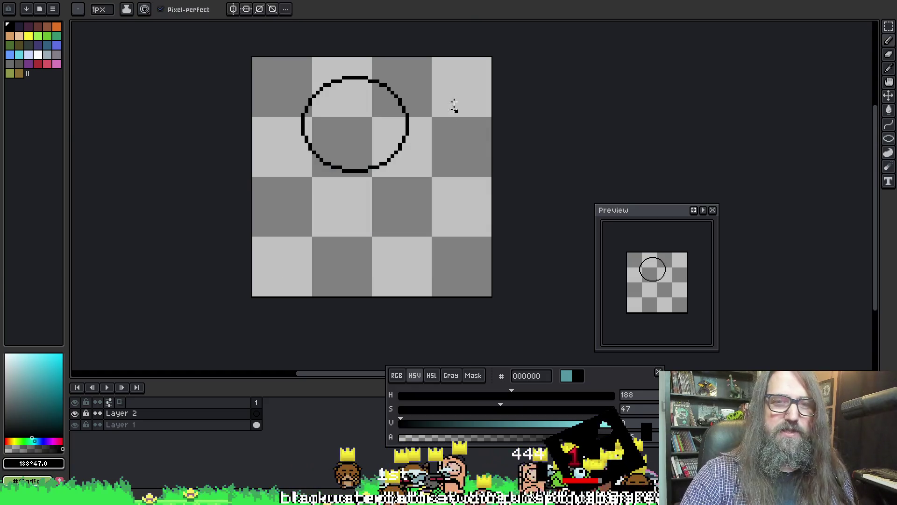
pyautogui.moveTo(318, 138)
pyautogui.mouseDown()
pyautogui.moveTo(340, 177)
pyautogui.moveTo(395, 227)
pyautogui.mouseUp()
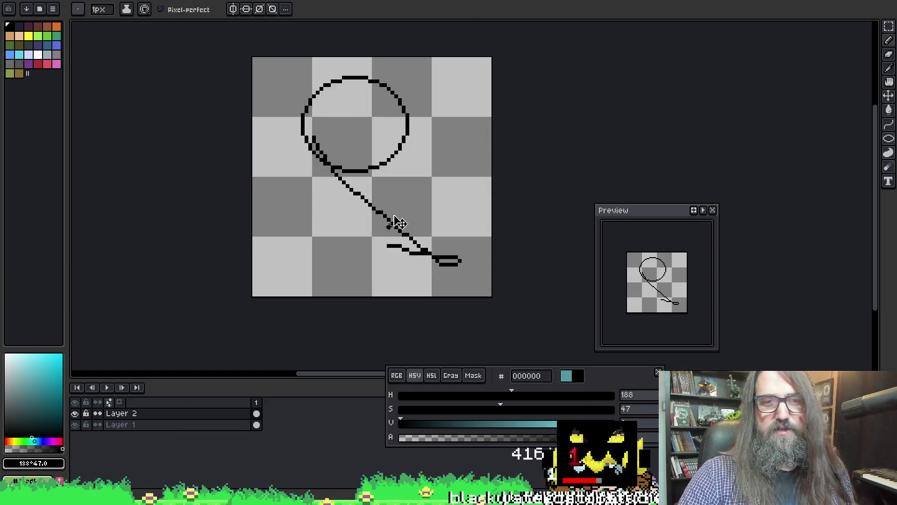
pyautogui.hotkey('ctrl', 'z')
pyautogui.click(207, 425)
pyautogui.press('q')
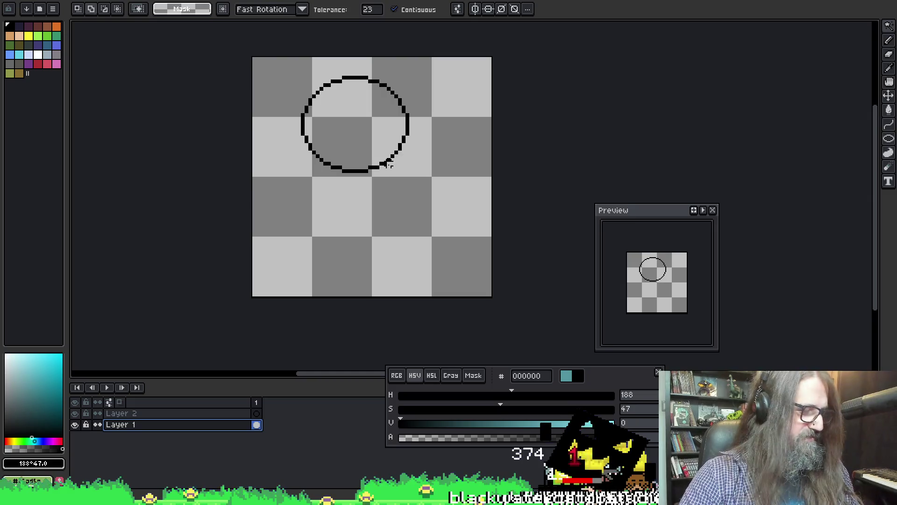
pyautogui.moveTo(324, 145)
pyautogui.mouseDown()
pyautogui.moveTo(420, 275)
pyautogui.moveTo(441, 260)
pyautogui.moveTo(426, 260)
pyautogui.moveTo(414, 280)
pyautogui.moveTo(436, 267)
pyautogui.mouseUp()
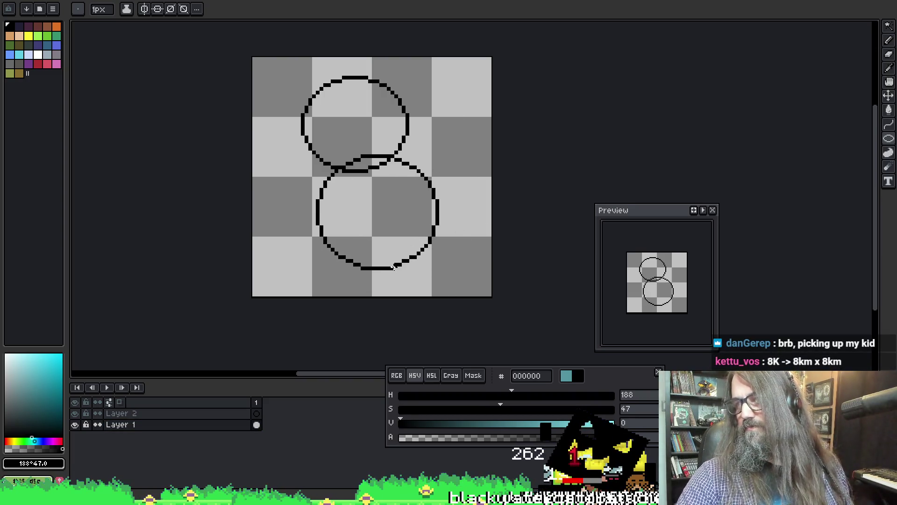
pyautogui.hotkey('ctrl', 'z')
pyautogui.press('m')
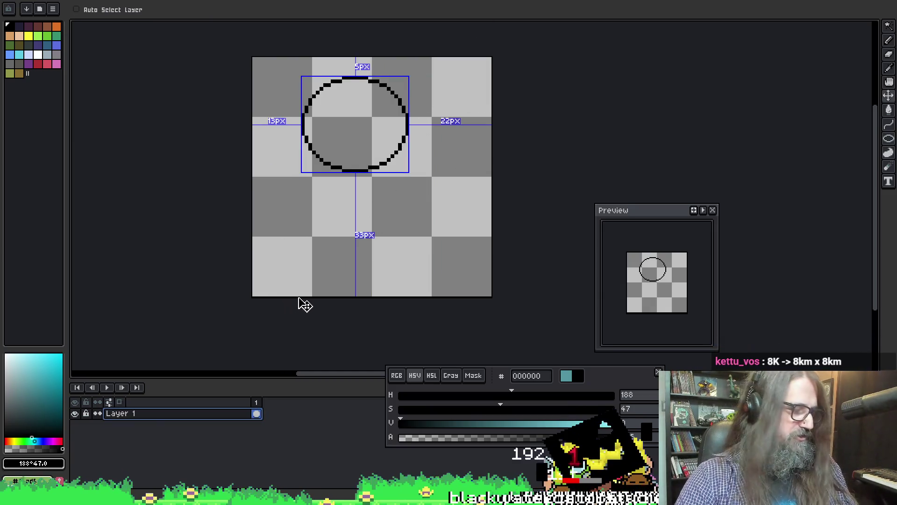
pyautogui.press('b')
# Step: Pan the canvas, then select all and delete to erase the head circle
pyautogui.press('ctrl')
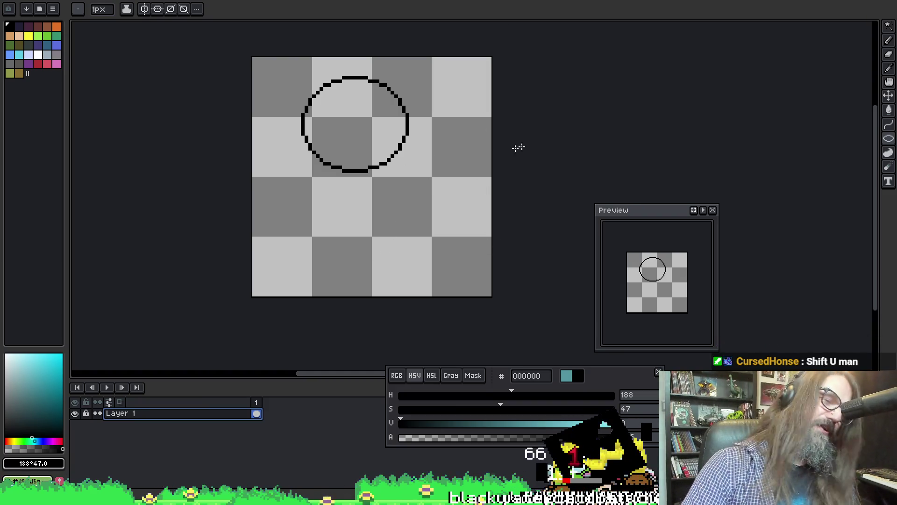
pyautogui.moveTo(339, 140); pyautogui.dragTo(371, 170)
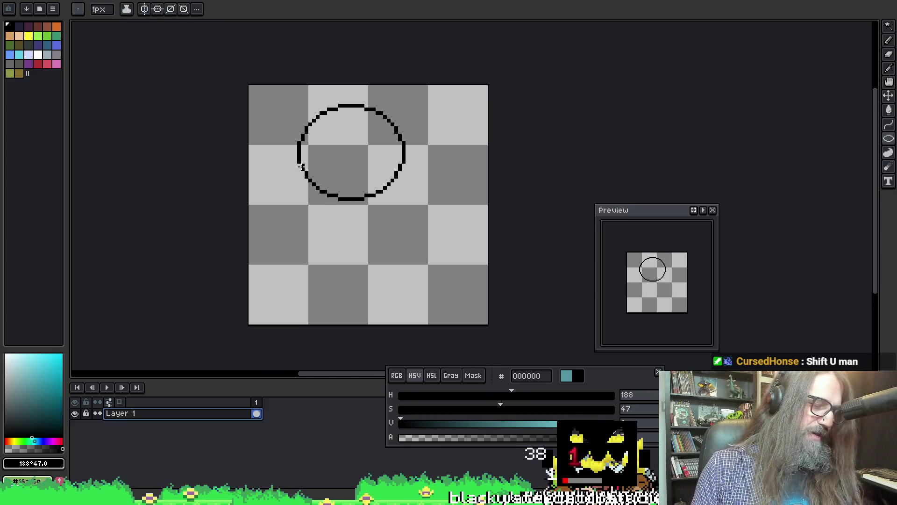
pyautogui.moveTo(310, 156); pyautogui.dragTo(330, 148)
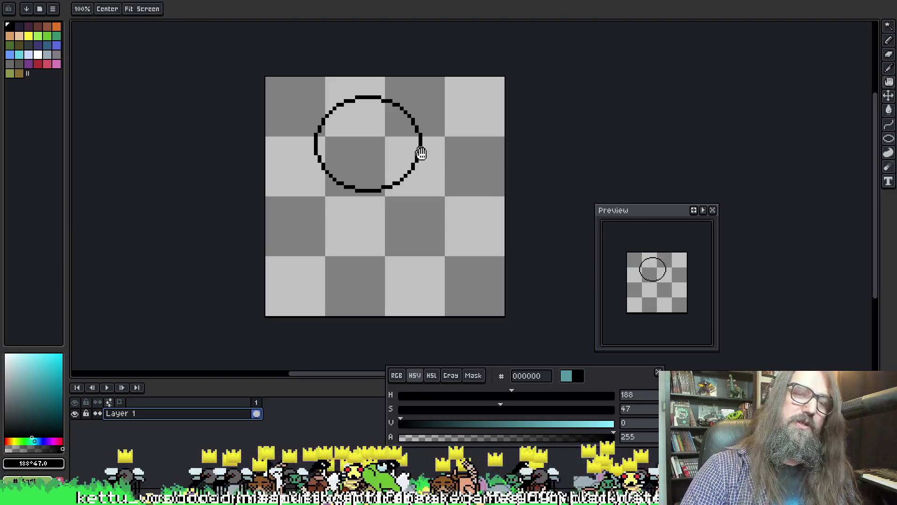
pyautogui.moveTo(421, 132); pyautogui.dragTo(436, 142)
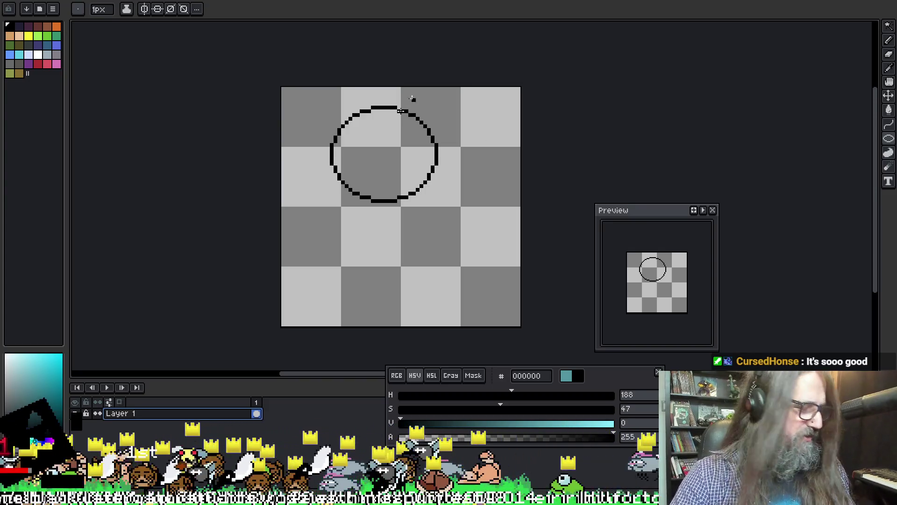
pyautogui.hotkey('ctrl', 'a')
pyautogui.press('Delete')
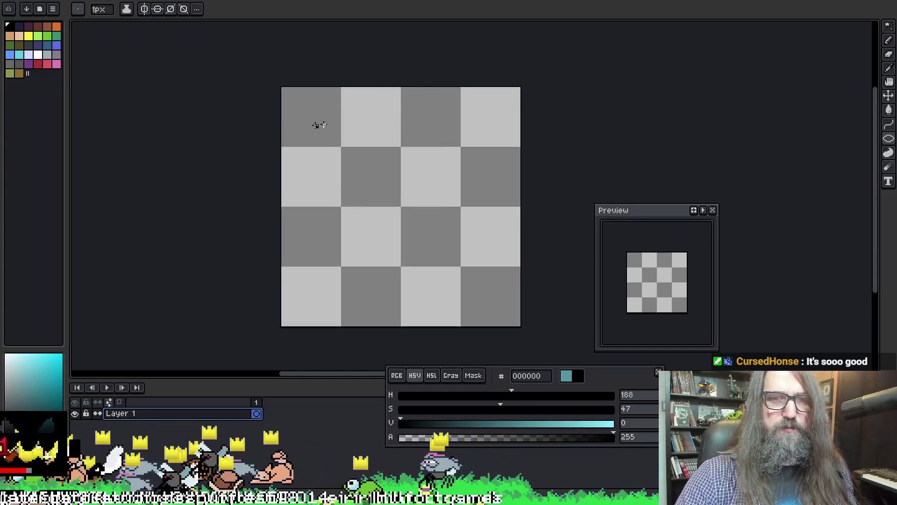
# Step: Draw the head circle, then on a new layer the body circle and two foot ellipses
pyautogui.moveTo(353, 111)
pyautogui.mouseDown()
pyautogui.moveTo(441, 164)
pyautogui.moveTo(411, 176)
pyautogui.moveTo(419, 172)
pyautogui.mouseUp()
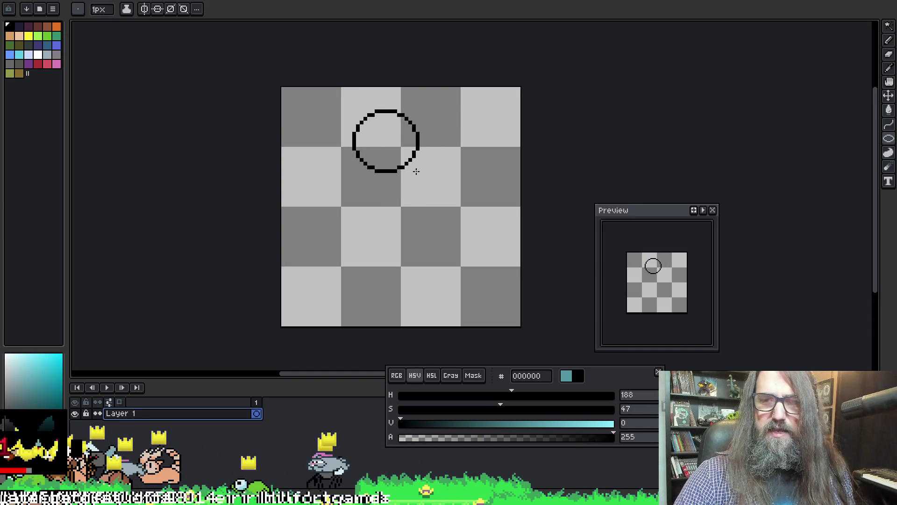
pyautogui.hotkey('shift', 'n')
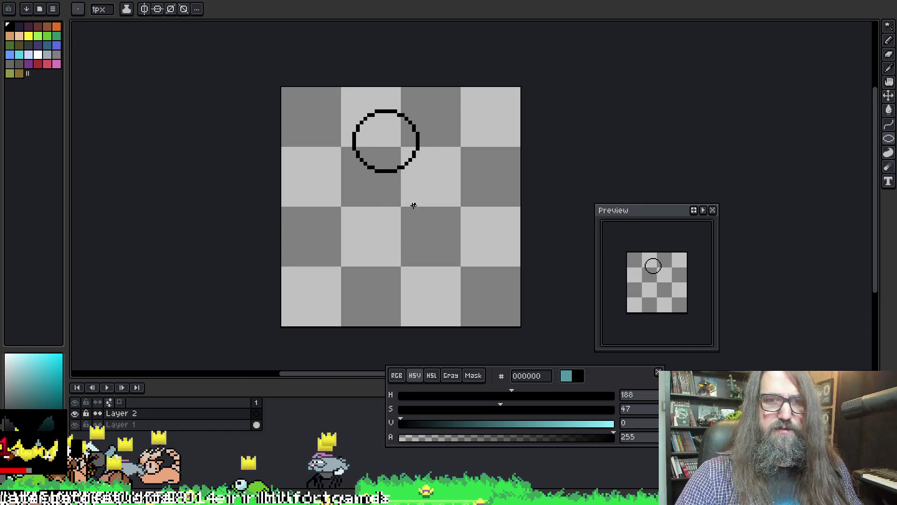
pyautogui.moveTo(360, 203)
pyautogui.mouseDown()
pyautogui.moveTo(442, 304)
pyautogui.moveTo(466, 310)
pyautogui.moveTo(446, 289)
pyautogui.mouseUp()
pyautogui.moveTo(310, 285); pyautogui.dragTo(367, 318)
pyautogui.moveTo(430, 289)
pyautogui.mouseDown()
pyautogui.moveTo(436, 302)
pyautogui.moveTo(485, 312)
pyautogui.moveTo(488, 322)
pyautogui.mouseUp()
# Step: Try reshaping the right foot, undo it, and bring up the creature reference image
pyautogui.hotkey('ctrl', 'z')
pyautogui.moveTo(470, 270)
pyautogui.mouseDown()
pyautogui.moveTo(493, 308)
pyautogui.moveTo(446, 299)
pyautogui.moveTo(460, 248)
pyautogui.moveTo(455, 283)
pyautogui.moveTo(474, 292)
pyautogui.moveTo(434, 306)
pyautogui.moveTo(450, 314)
pyautogui.moveTo(460, 298)
pyautogui.moveTo(382, 310)
pyautogui.moveTo(452, 311)
pyautogui.moveTo(442, 317)
pyautogui.mouseUp()
pyautogui.hotkey('ctrl', 'z')
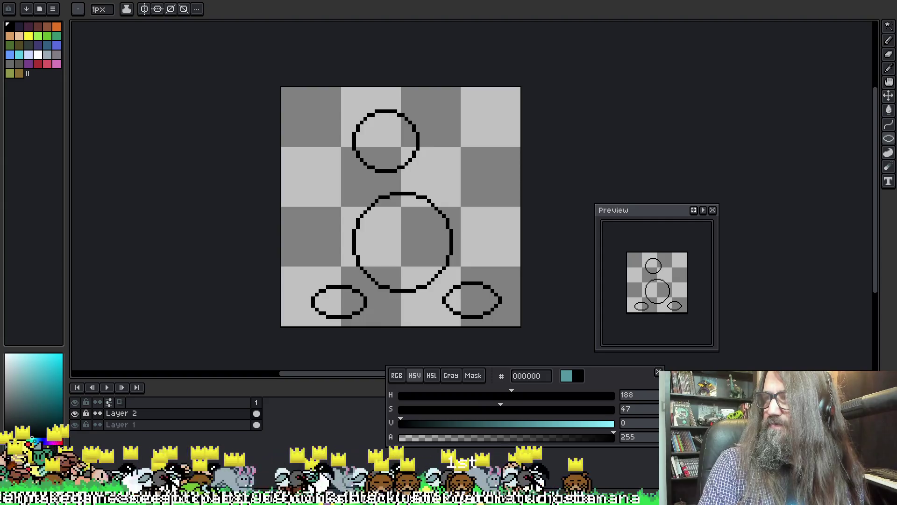
pyautogui.moveTo(512, 504); pyautogui.dragTo(514, 88)
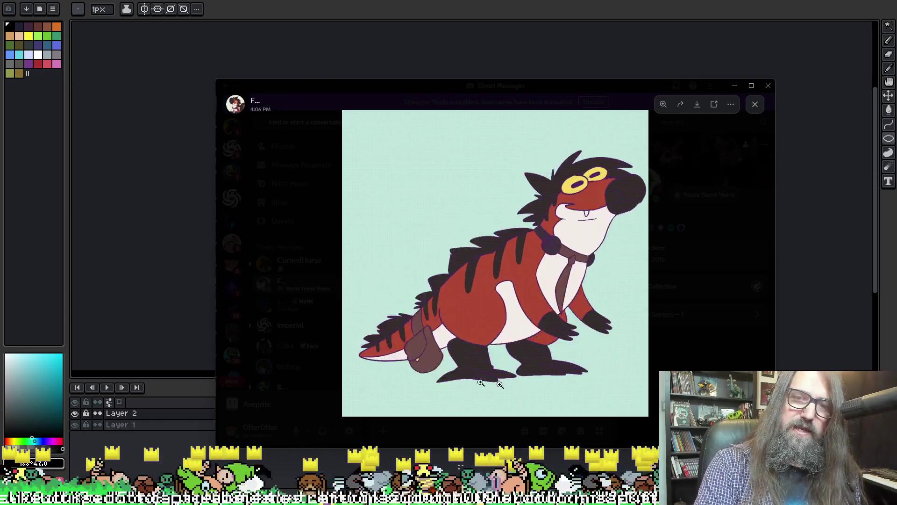
# Step: Drag the Discord image viewer off screen to reveal the Aseprite sketch
pyautogui.moveTo(498, 90)
pyautogui.mouseDown()
pyautogui.moveTo(819, 221)
pyautogui.moveTo(896, 261)
pyautogui.mouseUp()
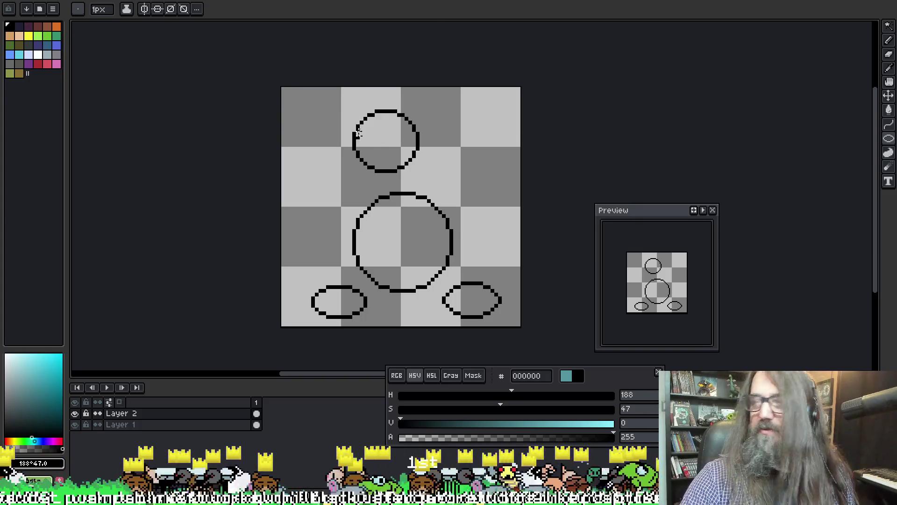
# Step: Draw a circle overlapping the head's left side, then erase part of its top arc
pyautogui.moveTo(315, 116)
pyautogui.mouseDown()
pyautogui.moveTo(389, 170)
pyautogui.moveTo(375, 168)
pyautogui.moveTo(379, 189)
pyautogui.moveTo(388, 160)
pyautogui.moveTo(383, 182)
pyautogui.moveTo(390, 177)
pyautogui.moveTo(436, 219)
pyautogui.moveTo(428, 194)
pyautogui.moveTo(430, 216)
pyautogui.mouseUp()
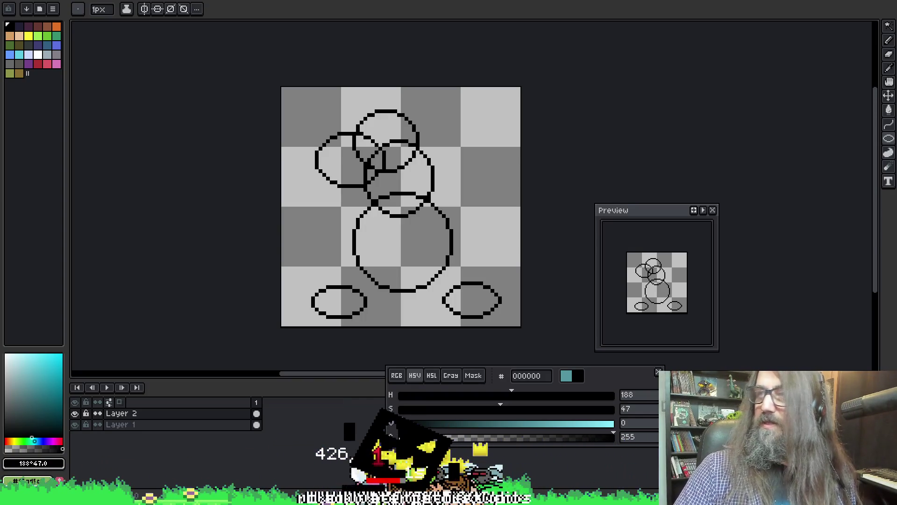
pyautogui.press('b')
pyautogui.scroll(-1, 299, 236)
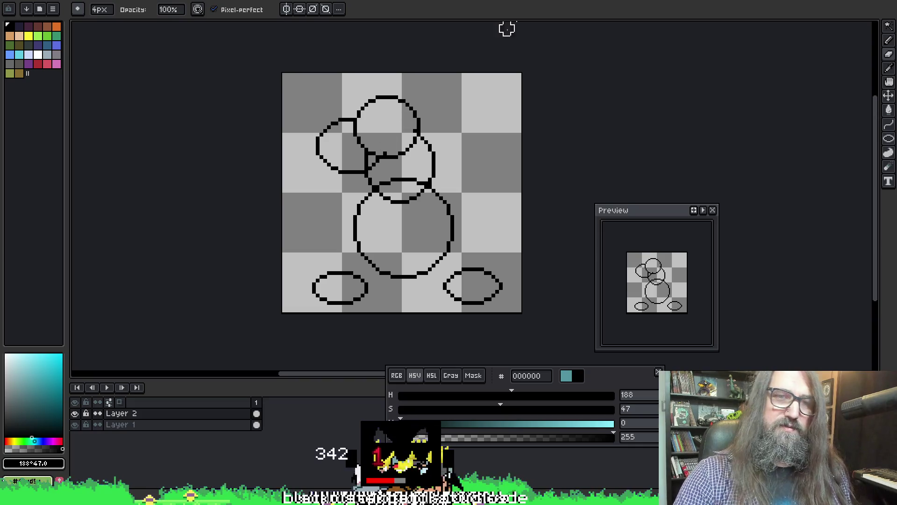
pyautogui.press('l')
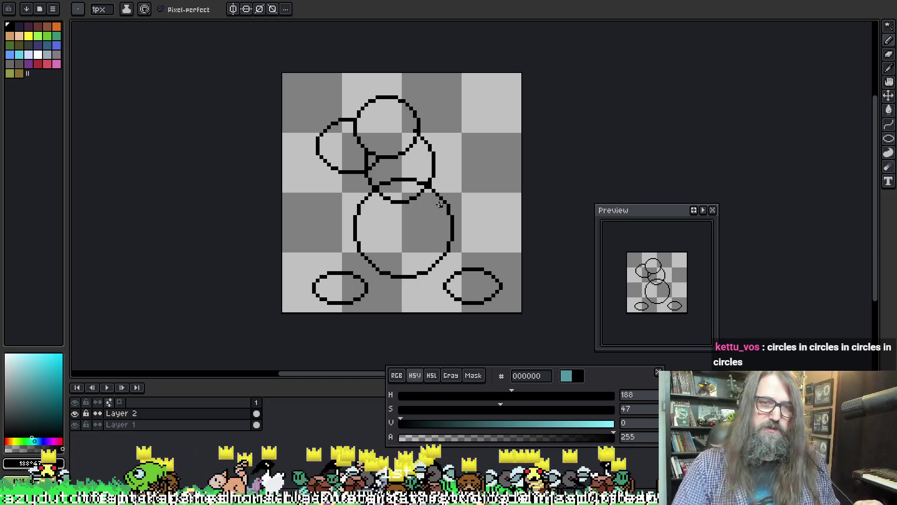
pyautogui.press('e')
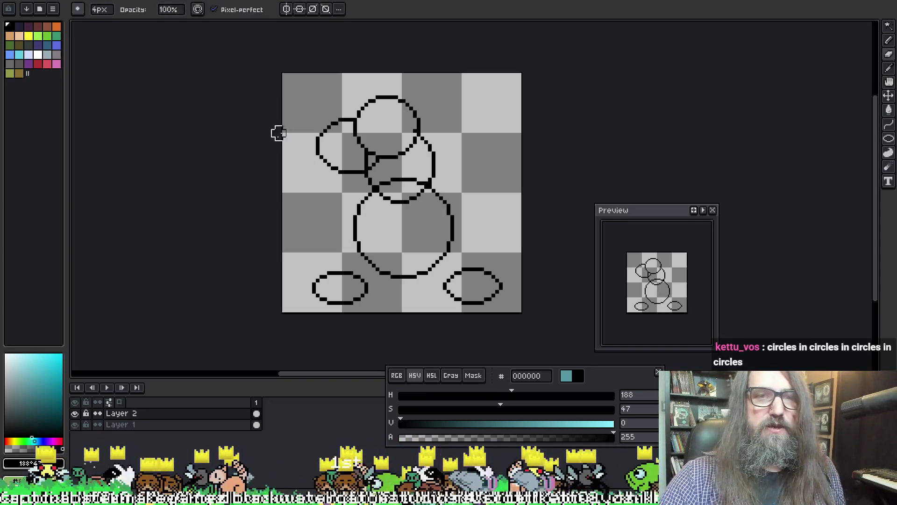
pyautogui.moveTo(350, 118)
pyautogui.mouseDown()
pyautogui.moveTo(331, 133)
pyautogui.moveTo(340, 169)
pyautogui.moveTo(352, 176)
pyautogui.moveTo(320, 130)
pyautogui.mouseUp()
pyautogui.press('b')
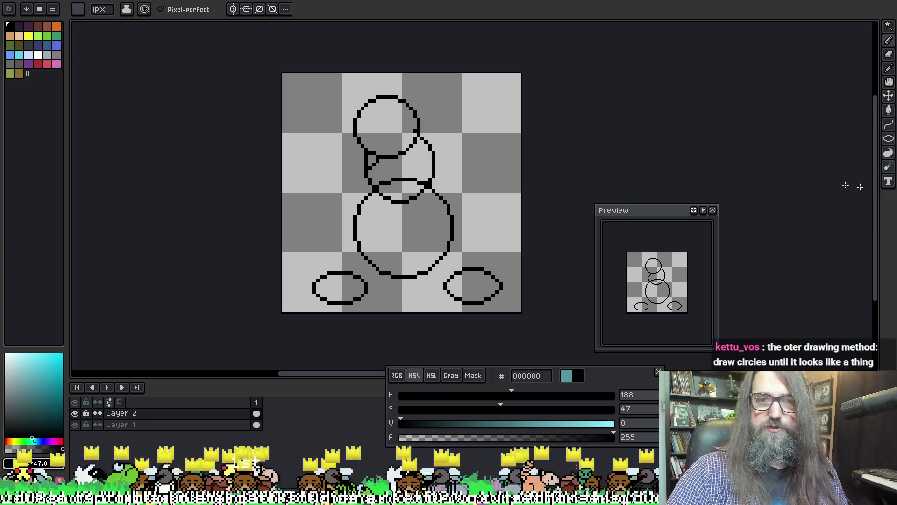
# Step: Cycle through the eraser, brush and contour tools, ending on the Rectangle tool
pyautogui.click(889, 54)
pyautogui.press('b')
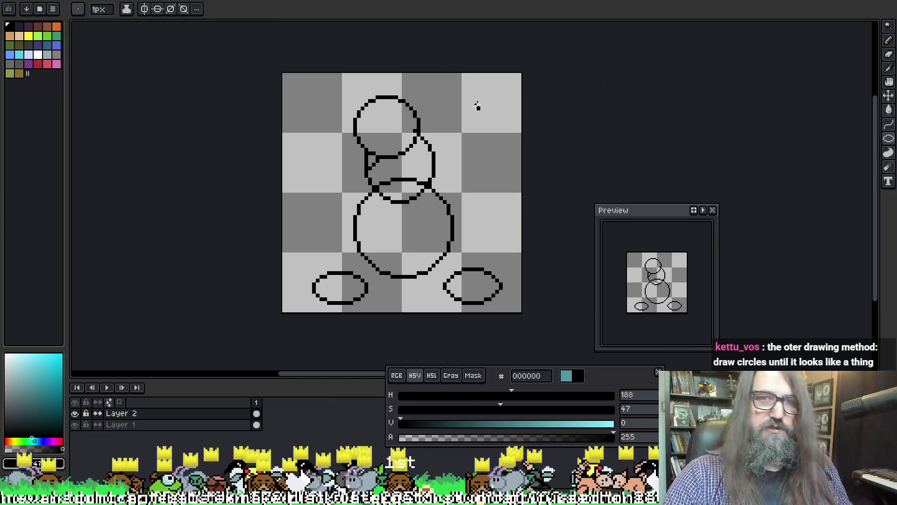
pyautogui.moveTo(889, 144)
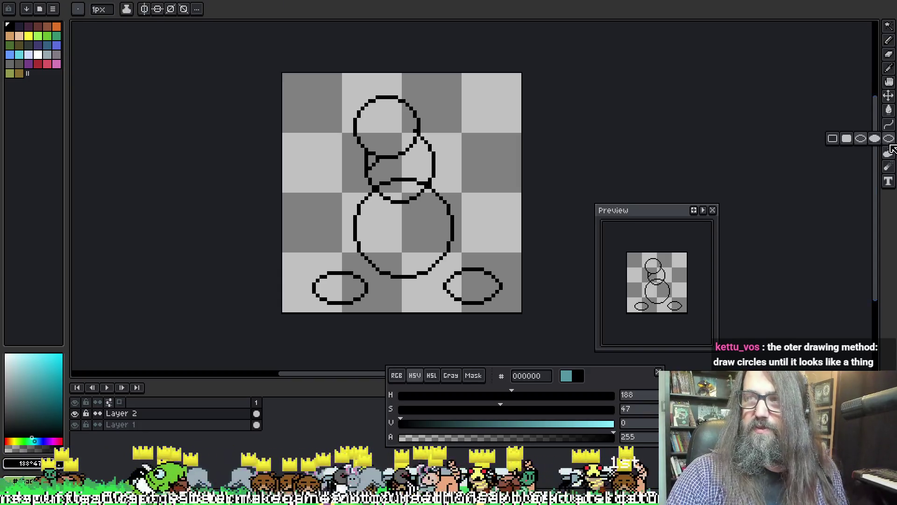
pyautogui.click(889, 153)
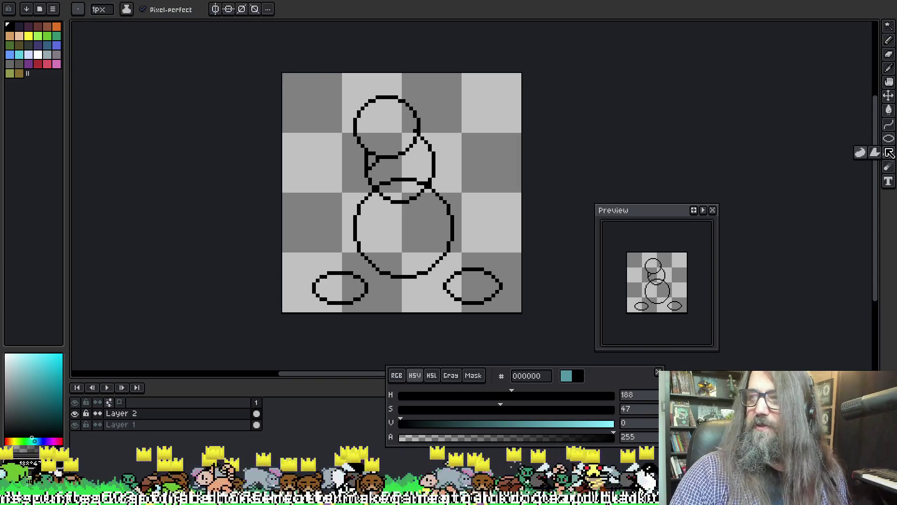
pyautogui.click(888, 154)
pyautogui.moveTo(884, 144)
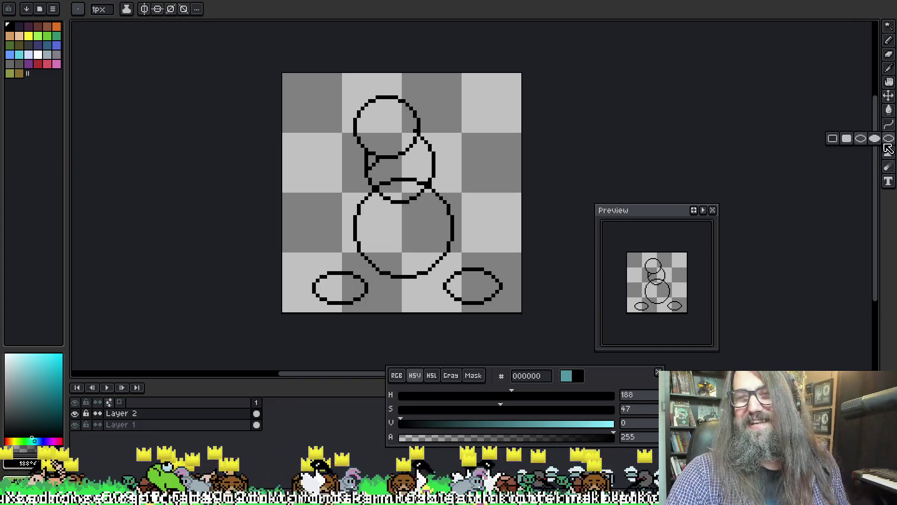
pyautogui.click(832, 139)
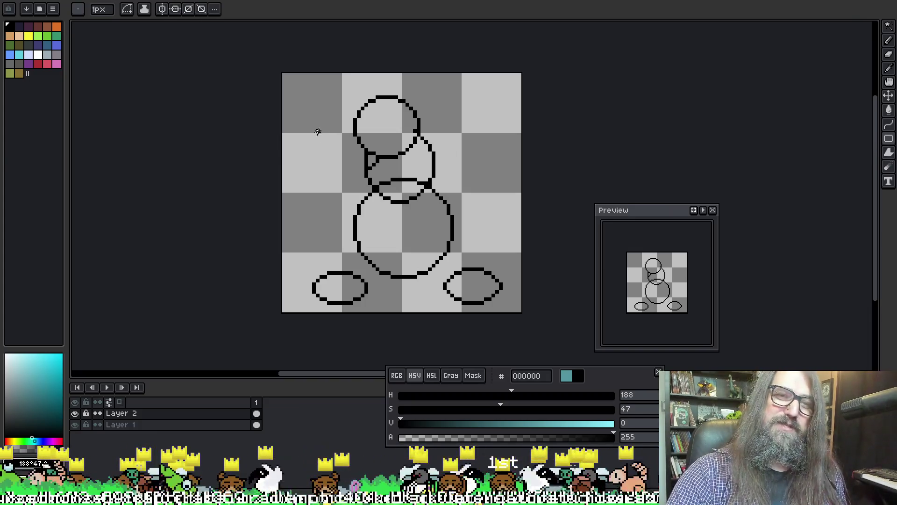
# Step: Draw a snout rectangle at the head's upper left, replacing a first attempt
pyautogui.moveTo(305, 126)
pyautogui.mouseDown()
pyautogui.moveTo(385, 163)
pyautogui.moveTo(367, 157)
pyautogui.moveTo(375, 162)
pyautogui.mouseUp()
pyautogui.press('space')
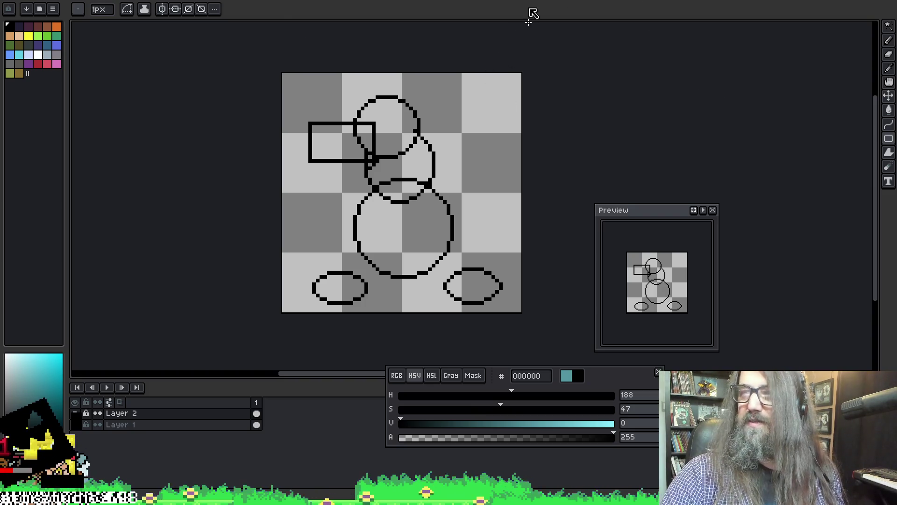
pyautogui.hotkey('ctrl', 'z')
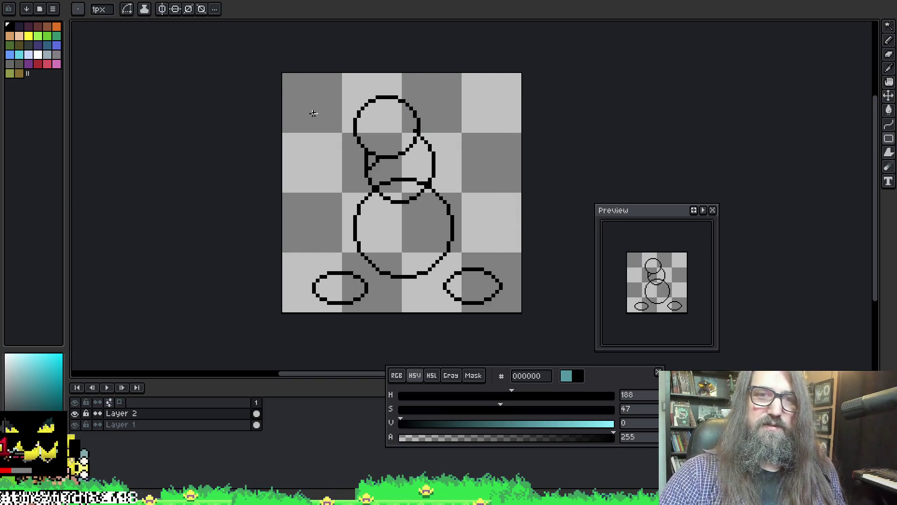
pyautogui.moveTo(311, 110)
pyautogui.mouseDown()
pyautogui.moveTo(383, 162)
pyautogui.moveTo(370, 168)
pyautogui.moveTo(374, 153)
pyautogui.mouseUp()
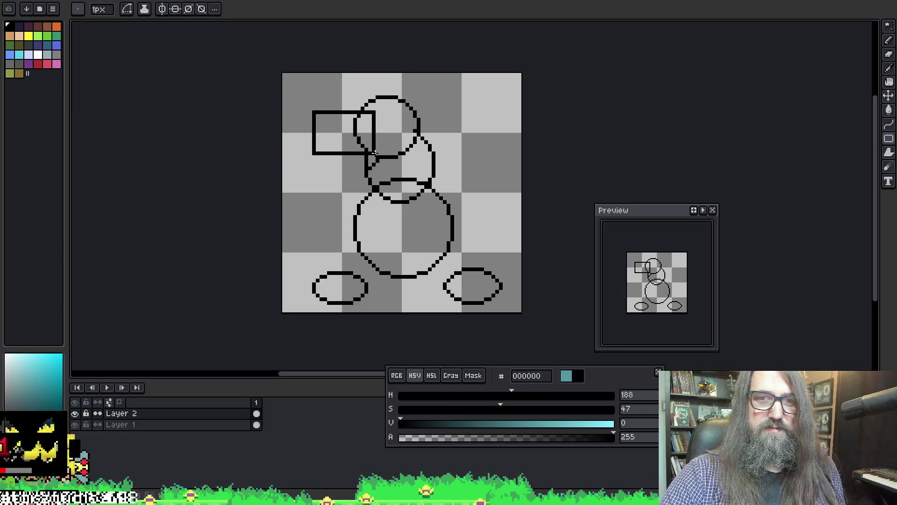
# Step: Erase the snout rectangle's lines inside the head circle and return to the pencil
pyautogui.press('e')
pyautogui.moveTo(381, 114)
pyautogui.mouseDown()
pyautogui.moveTo(369, 130)
pyautogui.moveTo(379, 149)
pyautogui.mouseUp()
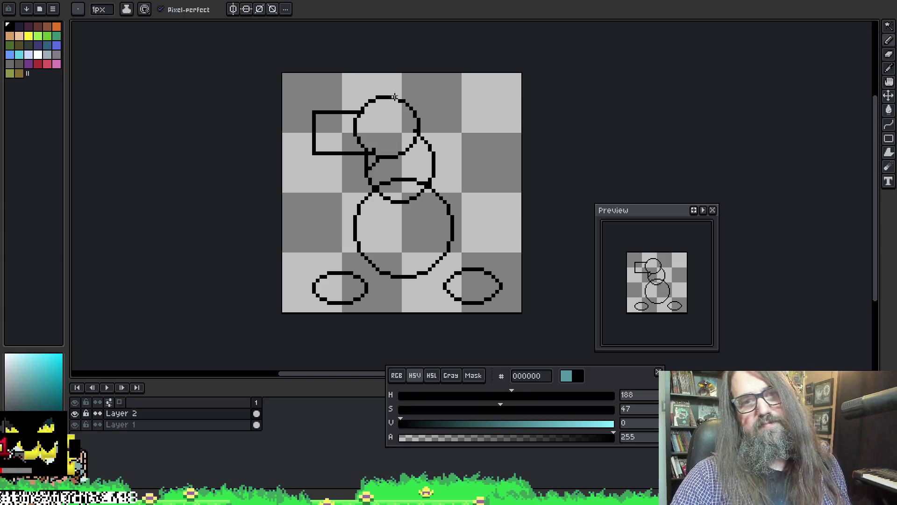
pyautogui.press('e')
pyautogui.press('b')
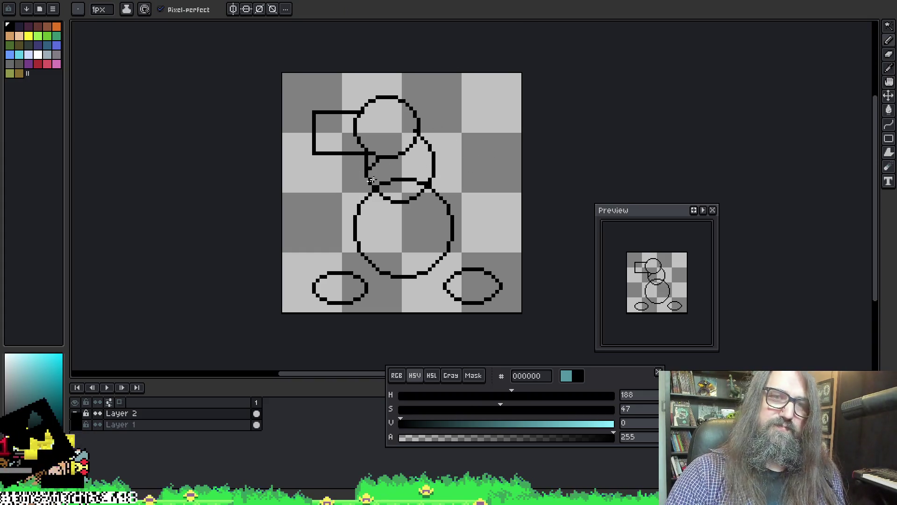
# Step: Draw left and right wing lines out from the neck, undoing a downward extension
pyautogui.moveTo(367, 171); pyautogui.dragTo(318, 186)
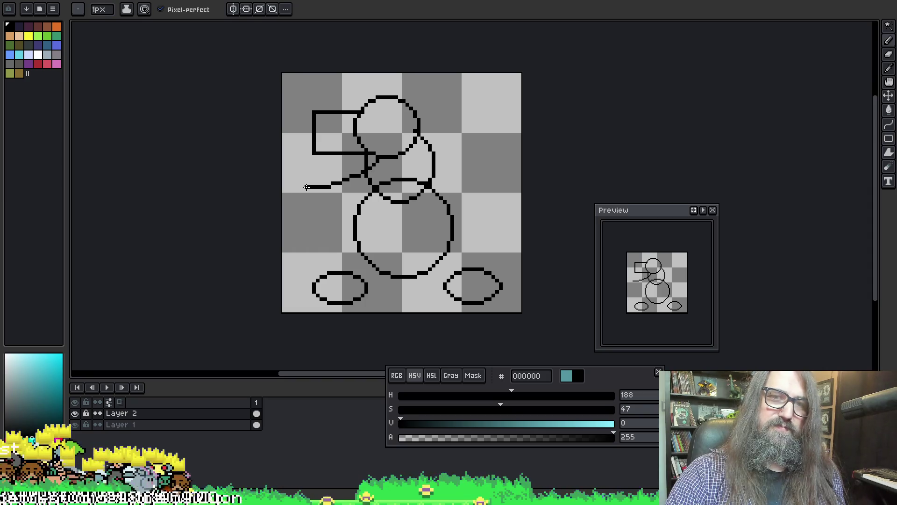
pyautogui.moveTo(429, 153); pyautogui.dragTo(495, 152)
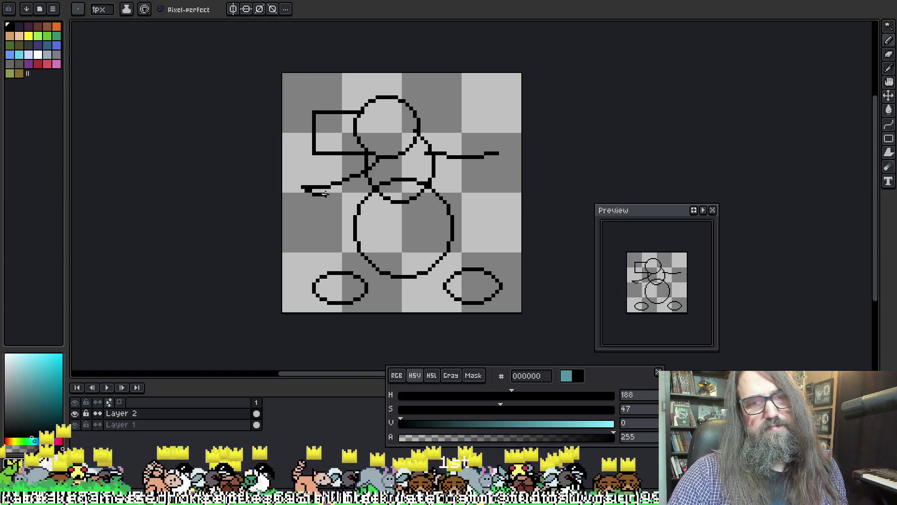
pyautogui.moveTo(314, 198)
pyautogui.mouseDown()
pyautogui.moveTo(328, 208)
pyautogui.moveTo(311, 220)
pyautogui.moveTo(337, 217)
pyautogui.moveTo(312, 241)
pyautogui.moveTo(323, 245)
pyautogui.moveTo(326, 229)
pyautogui.moveTo(318, 240)
pyautogui.moveTo(353, 228)
pyautogui.mouseUp()
pyautogui.hotkey('ctrl', 'z')
pyautogui.hotkey('ctrl', 'z')
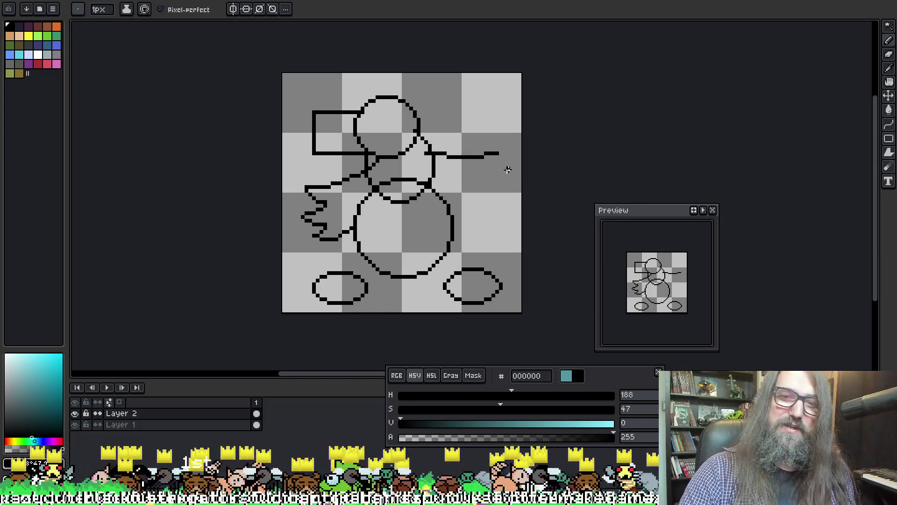
# Step: Add a hooked feather tip to the right arm and connect its lower edge to the body
pyautogui.moveTo(496, 156)
pyautogui.mouseDown()
pyautogui.moveTo(474, 173)
pyautogui.moveTo(499, 176)
pyautogui.moveTo(481, 201)
pyautogui.mouseUp()
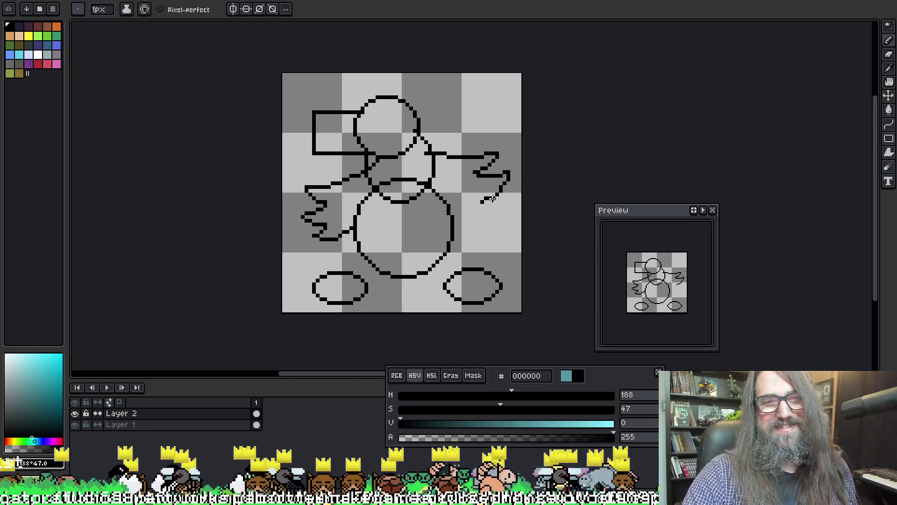
pyautogui.hotkey('ctrl', 'z')
pyautogui.moveTo(504, 172)
pyautogui.mouseDown()
pyautogui.moveTo(483, 204)
pyautogui.moveTo(506, 210)
pyautogui.mouseUp()
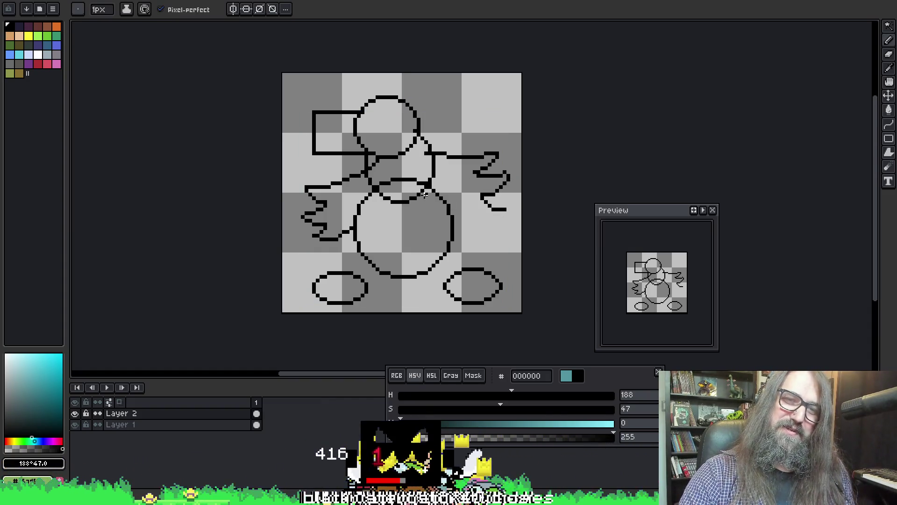
pyautogui.moveTo(425, 193); pyautogui.dragTo(498, 206)
pyautogui.hotkey('ctrl', 'z')
pyautogui.hotkey('ctrl', 'z')
pyautogui.hotkey('ctrl', 'z')
pyautogui.moveTo(426, 189)
pyautogui.mouseDown()
pyautogui.moveTo(470, 209)
pyautogui.moveTo(502, 208)
pyautogui.mouseUp()
pyautogui.hotkey('ctrl', 'z')
pyautogui.moveTo(430, 186)
pyautogui.mouseDown()
pyautogui.moveTo(442, 204)
pyautogui.moveTo(483, 215)
pyautogui.moveTo(505, 208)
pyautogui.mouseUp()
# Step: Erase stray neck and shoulder lines, then draw the left wing's inner edge to the body
pyautogui.press('e')
pyautogui.moveTo(434, 176)
pyautogui.mouseDown()
pyautogui.moveTo(425, 159)
pyautogui.moveTo(429, 171)
pyautogui.mouseUp()
pyautogui.moveTo(374, 186)
pyautogui.mouseDown()
pyautogui.moveTo(376, 161)
pyautogui.moveTo(367, 168)
pyautogui.moveTo(376, 187)
pyautogui.mouseUp()
pyautogui.press('b')
pyautogui.keyDown('alt'); pyautogui.click(368, 156); pyautogui.keyUp('alt')
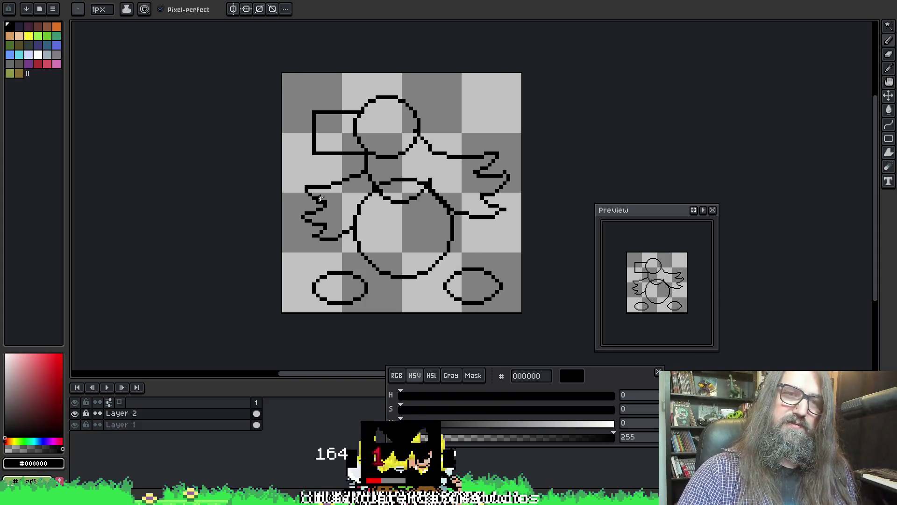
pyautogui.moveTo(332, 185); pyautogui.dragTo(348, 229)
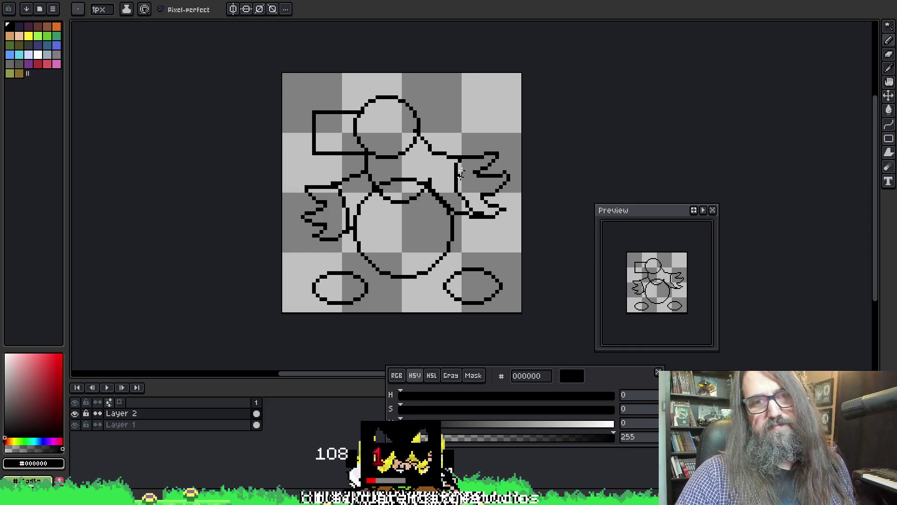
pyautogui.moveTo(471, 160)
pyautogui.mouseDown()
pyautogui.moveTo(460, 210)
pyautogui.moveTo(473, 218)
pyautogui.mouseUp()
pyautogui.hotkey('ctrl', 'z')
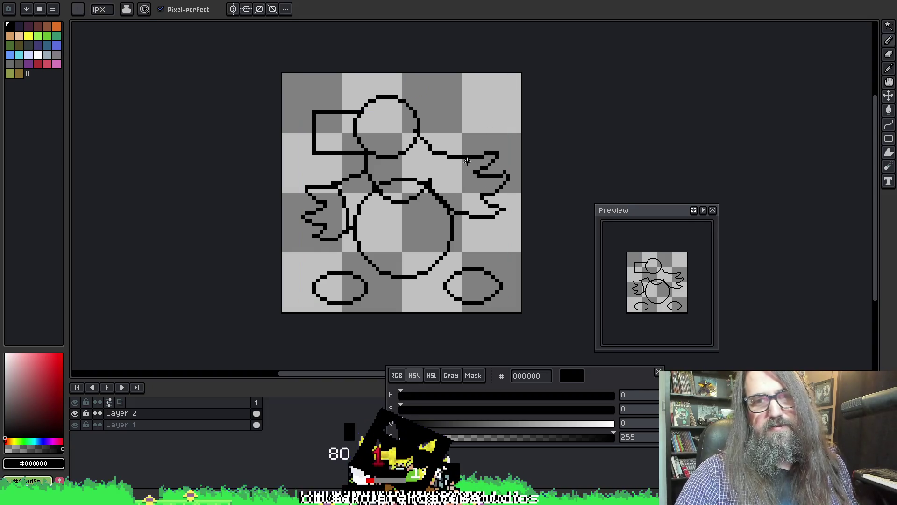
# Step: Draw a 1px vertical line down from the right arm at the wing's inner side
pyautogui.moveTo(457, 160); pyautogui.dragTo(469, 212)
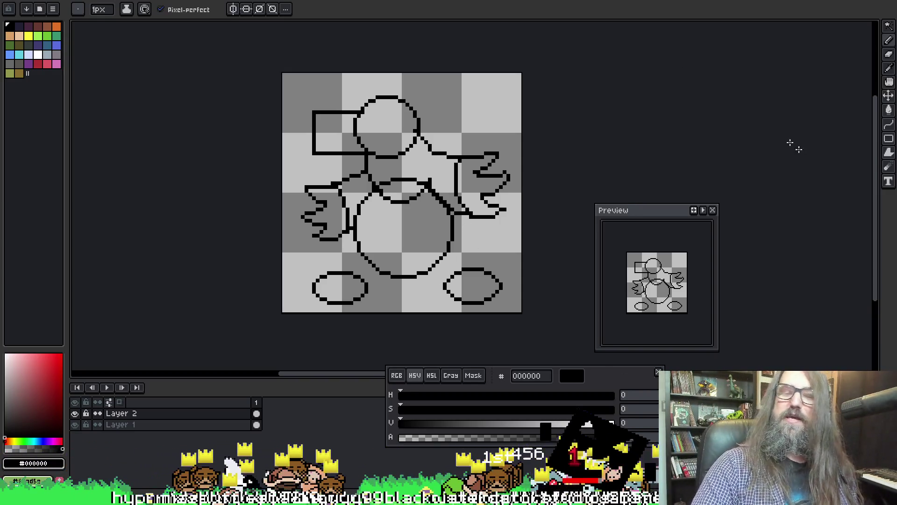
# Step: Switch to the eraser, pan left, and erase the top arc of the body's inner ellipse
pyautogui.press('g')
pyautogui.press('e')
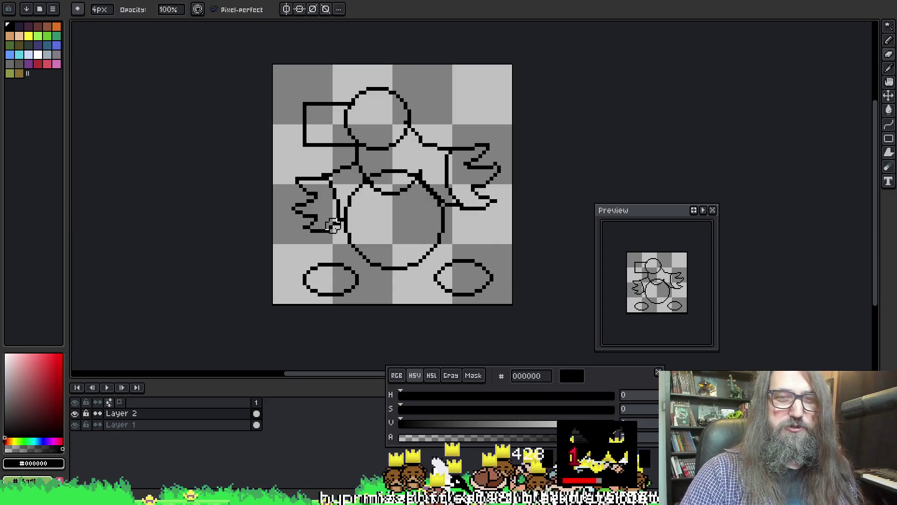
pyautogui.press('b')
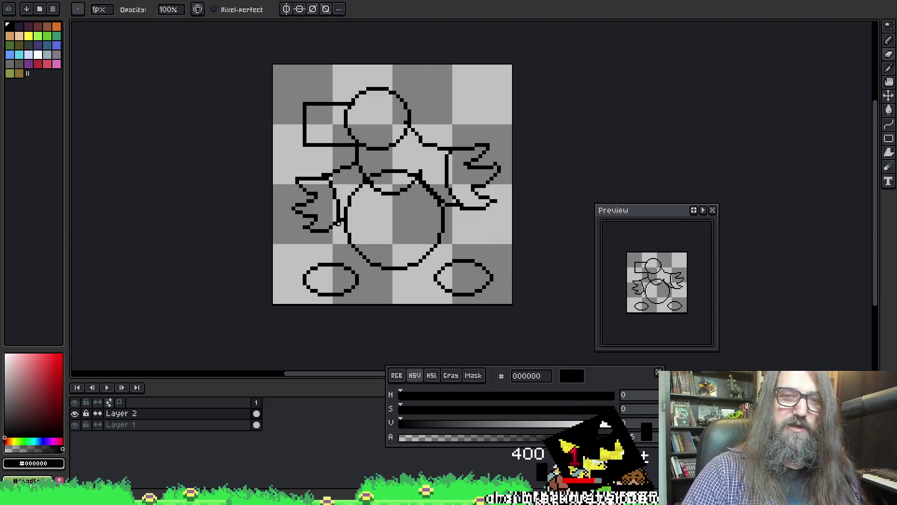
pyautogui.press('i')
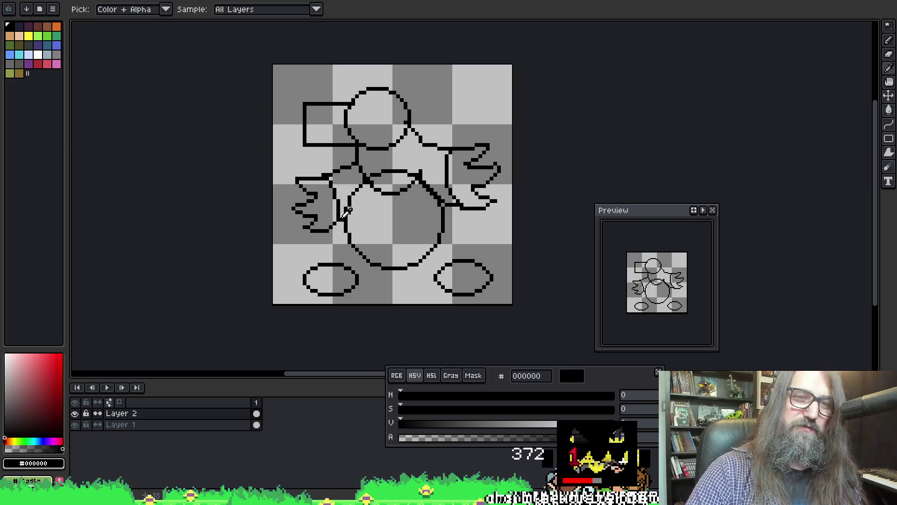
pyautogui.press('e')
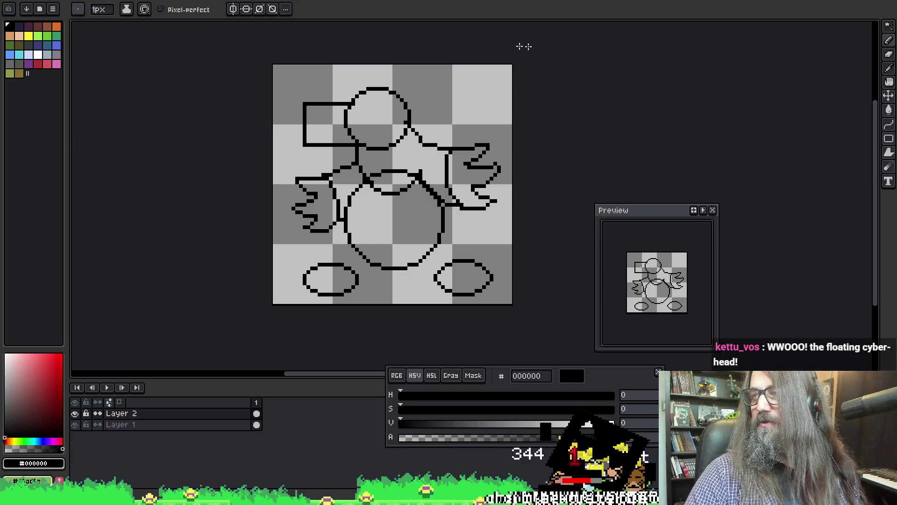
pyautogui.moveTo(420, 77); pyautogui.dragTo(397, 86)
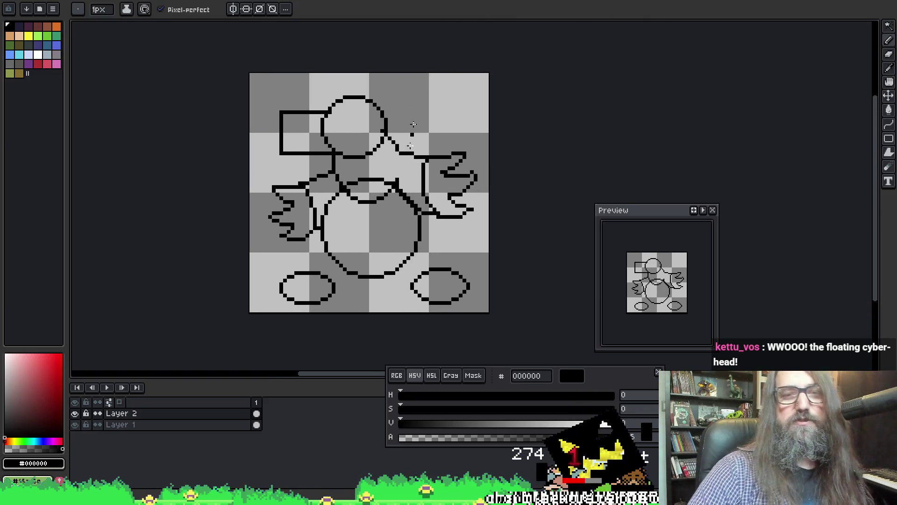
pyautogui.press('b')
pyautogui.moveTo(360, 179)
pyautogui.mouseDown()
pyautogui.moveTo(382, 179)
pyautogui.moveTo(367, 214)
pyautogui.moveTo(370, 201)
pyautogui.moveTo(359, 213)
pyautogui.moveTo(349, 194)
pyautogui.mouseUp()
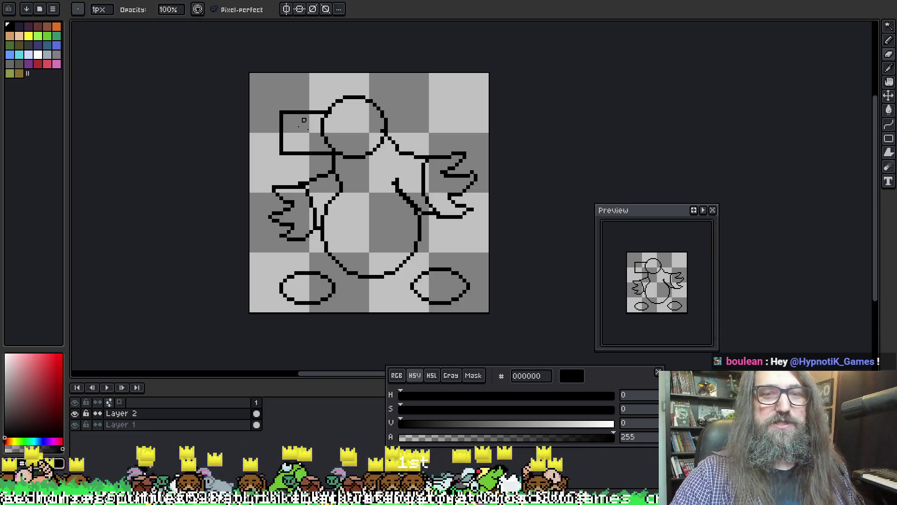
pyautogui.hotkey('shift', 'r')
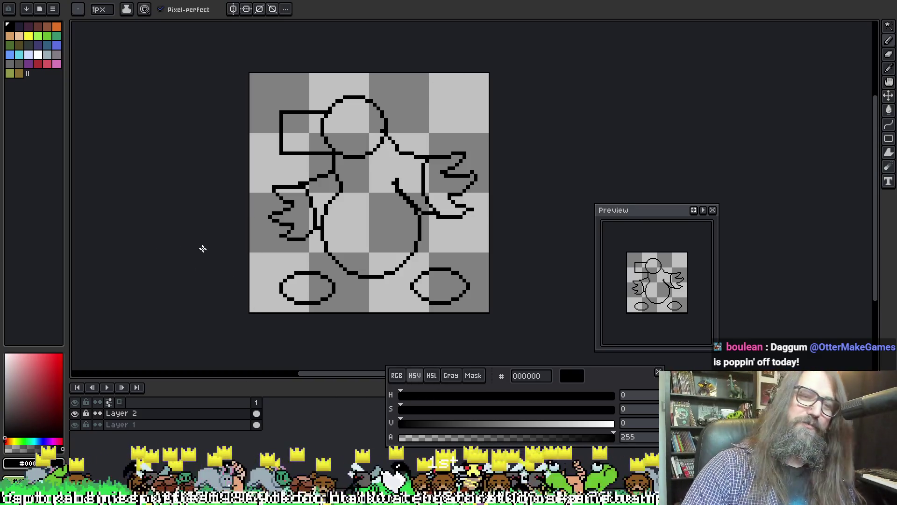
# Step: Lasso the left and right foot ellipses and nudge each lower on the canvas
pyautogui.press('r')
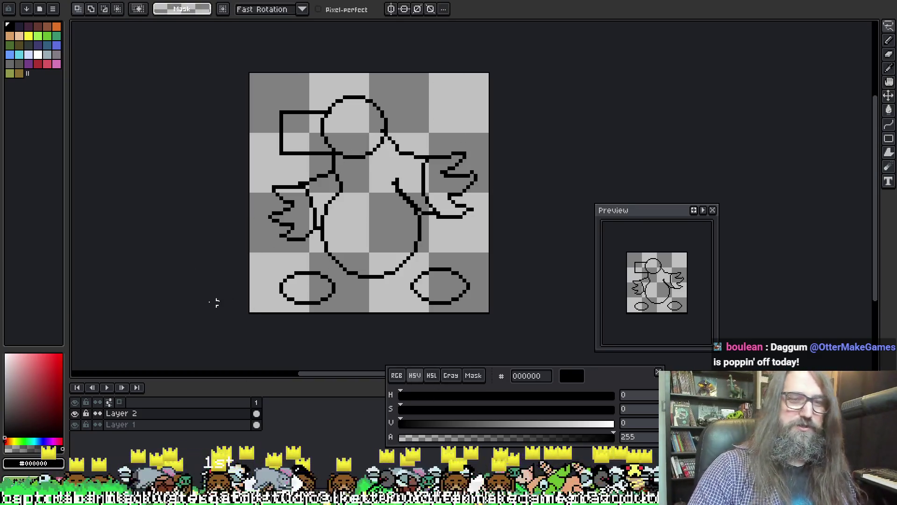
pyautogui.moveTo(266, 264); pyautogui.dragTo(261, 312)
pyautogui.moveTo(337, 312)
pyautogui.mouseDown()
pyautogui.moveTo(337, 293)
pyautogui.moveTo(299, 256)
pyautogui.moveTo(267, 264)
pyautogui.moveTo(311, 309)
pyautogui.mouseUp()
pyautogui.click(429, 243)
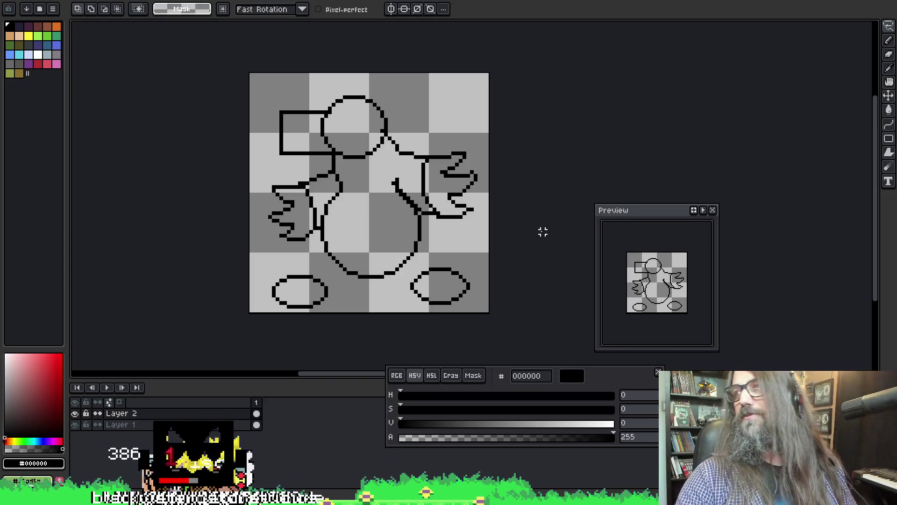
pyautogui.hscroll(1, 425, 179)
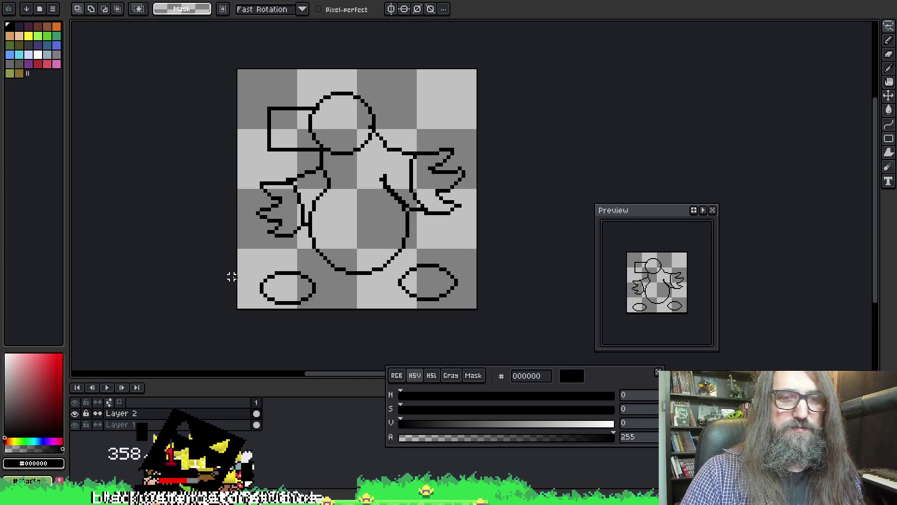
pyautogui.moveTo(231, 276)
pyautogui.mouseDown()
pyautogui.moveTo(314, 327)
pyautogui.moveTo(339, 280)
pyautogui.mouseUp()
pyautogui.hotkey('ctrl', 't')
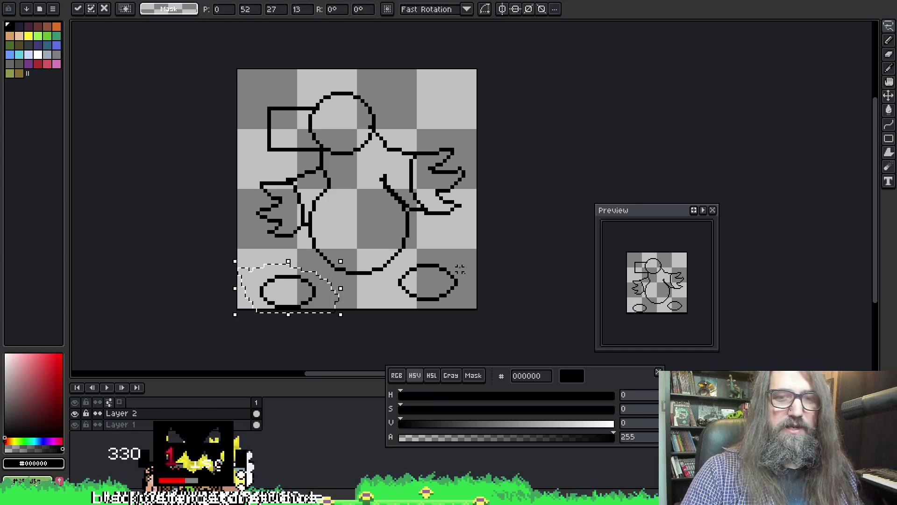
pyautogui.moveTo(463, 306)
pyautogui.mouseDown()
pyautogui.moveTo(418, 242)
pyautogui.moveTo(422, 313)
pyautogui.moveTo(450, 295)
pyautogui.mouseUp()
pyautogui.click(470, 291)
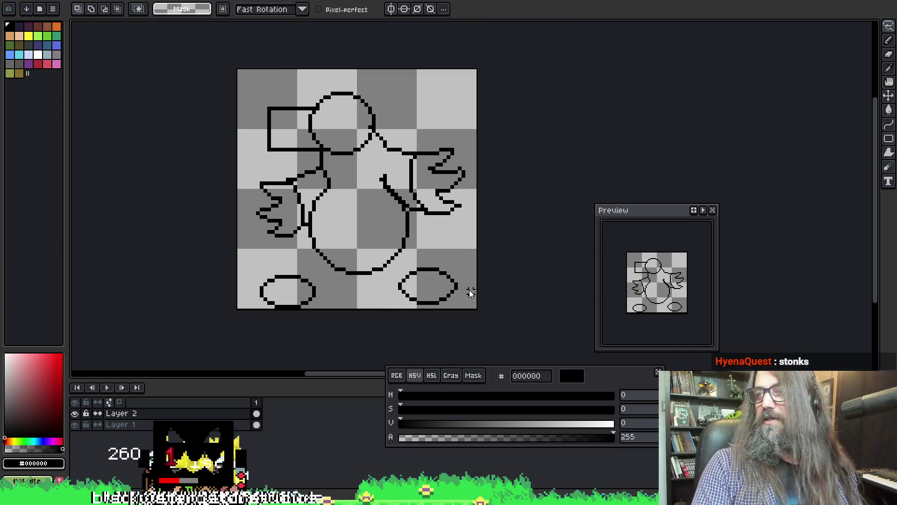
# Step: Save the sprite and switch over to GameMaker
pyautogui.hotkey('ctrl', 's')
pyautogui.press('Return')
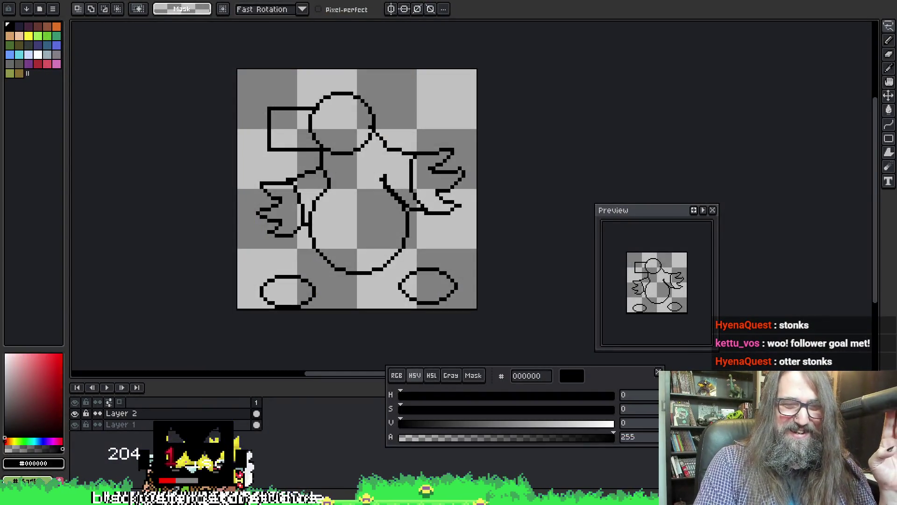
pyautogui.hotkey('alt', 'Tab')
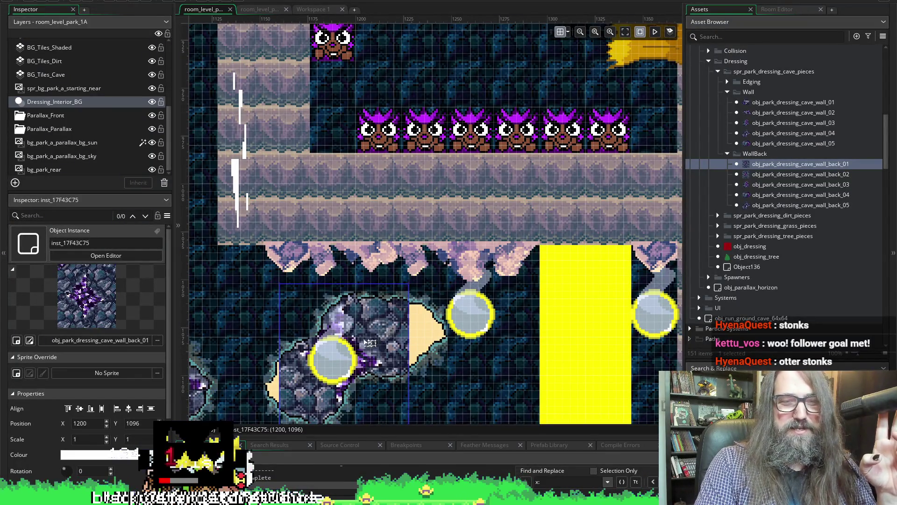
# Step: Nudge the selected cave rock instance slightly left and down in the room editor
pyautogui.moveTo(378, 340); pyautogui.dragTo(355, 347)
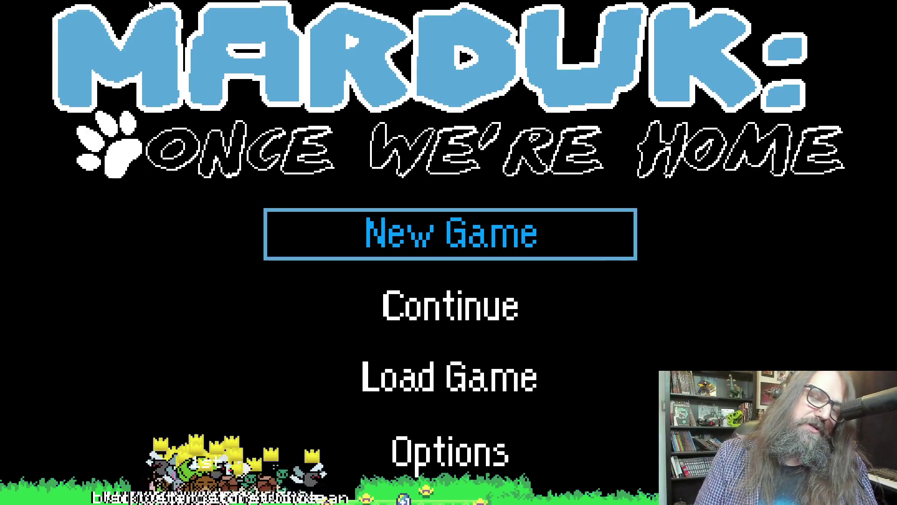
# Step: Choose Continue on the Marduk title menu to resume the saved game in the forest level
pyautogui.press('Down')
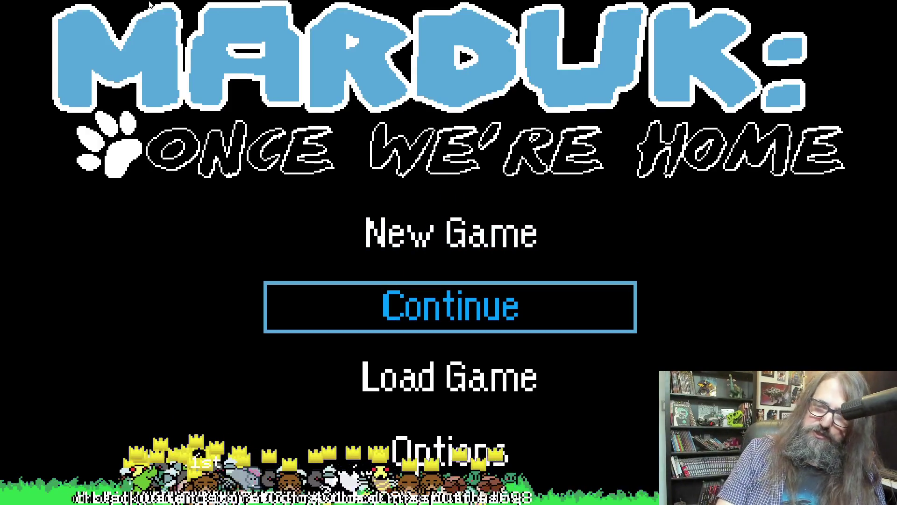
pyautogui.press('Return')
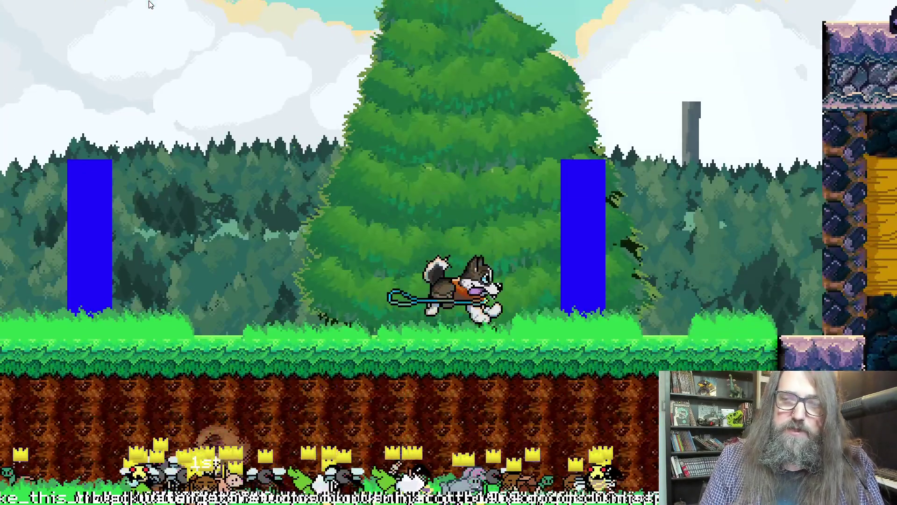
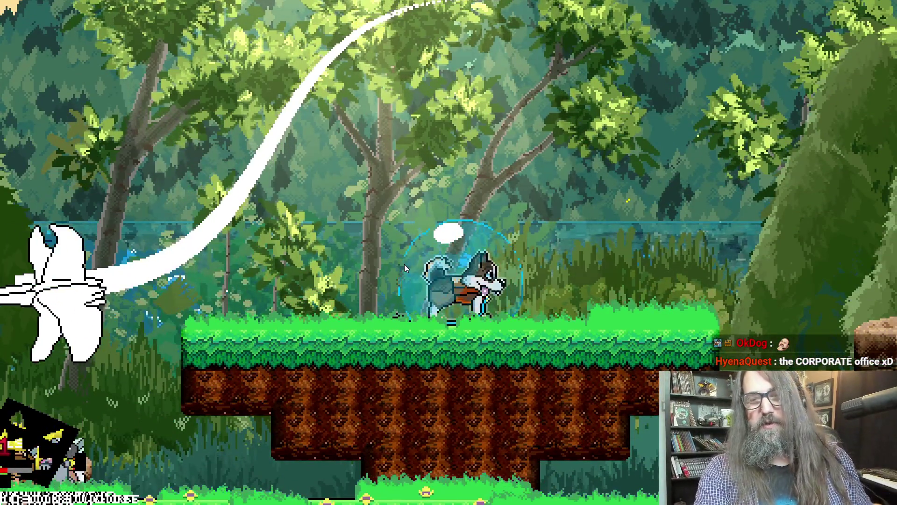
# Step: Take the game out of fullscreen, stop the GameMaker build, and return to Aseprite
pyautogui.hotkey('alt', 'Return')
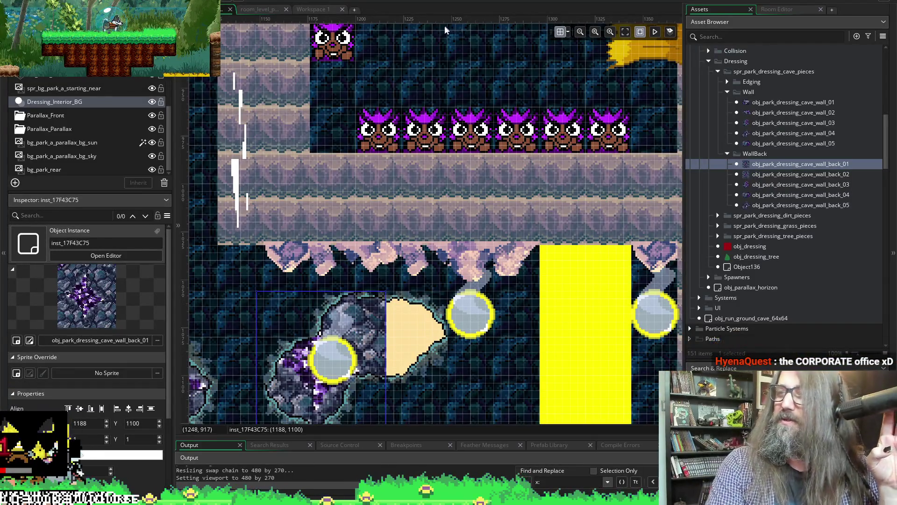
pyautogui.click(360, 96)
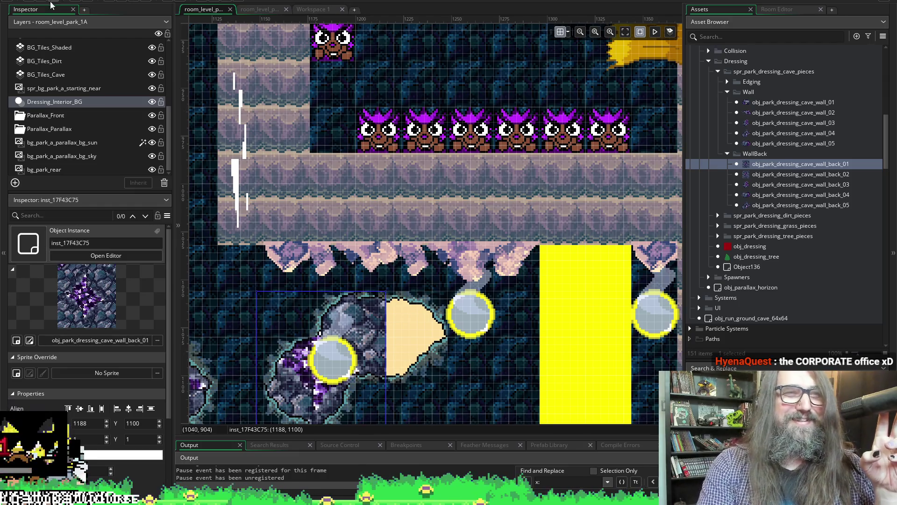
pyautogui.click(137, 2)
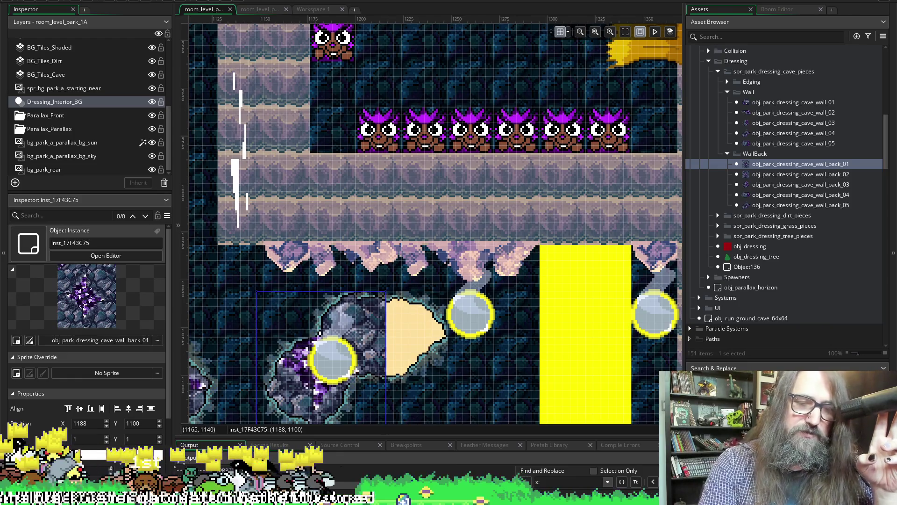
pyautogui.hotkey('alt', 'Tab')
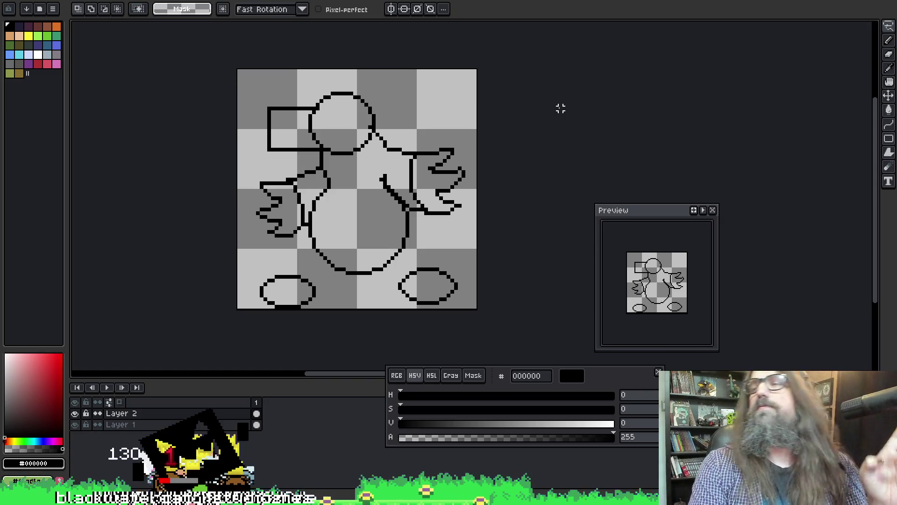
pyautogui.moveTo(582, 87)
pyautogui.mouseDown()
pyautogui.moveTo(621, 90)
pyautogui.moveTo(574, 72)
pyautogui.mouseUp()
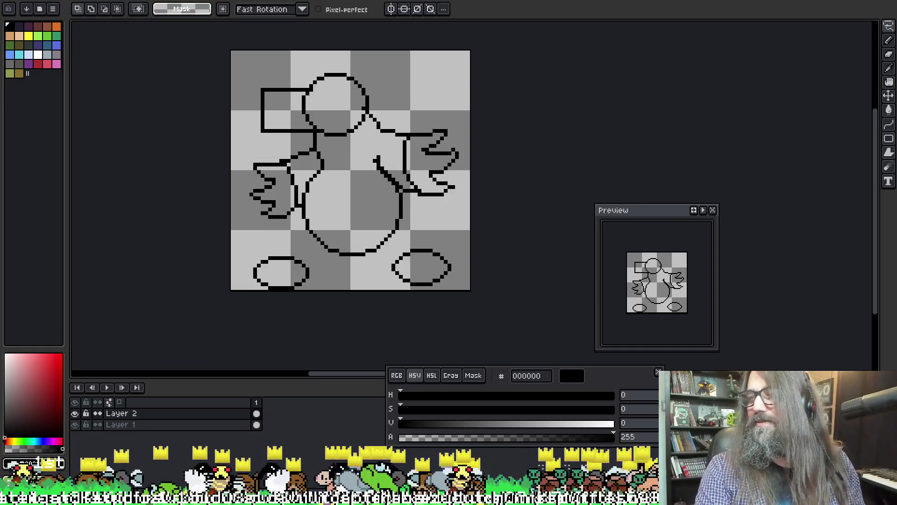
pyautogui.moveTo(500, 208); pyautogui.dragTo(525, 240)
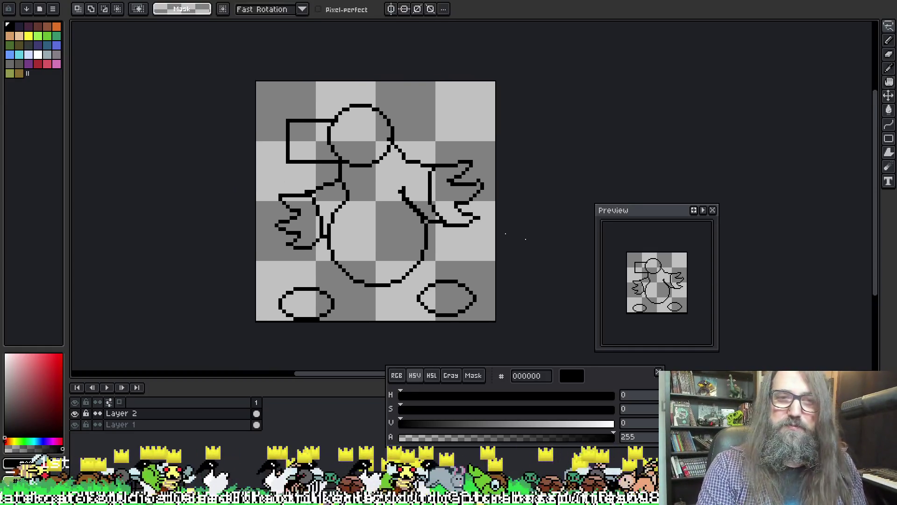
# Step: On Layer 1, place a pixel inside the creature's head with the pencil
pyautogui.click(209, 424)
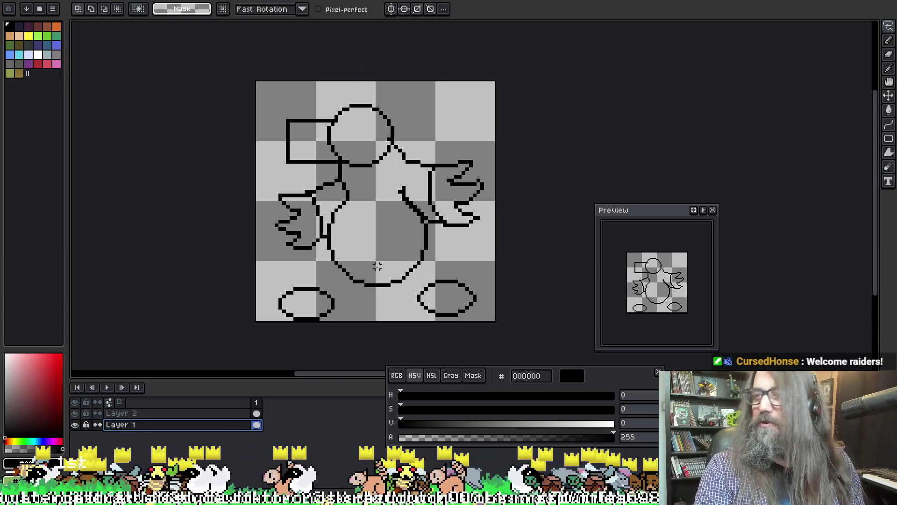
pyautogui.moveTo(377, 266)
pyautogui.mouseDown()
pyautogui.moveTo(321, 251)
pyautogui.moveTo(336, 262)
pyautogui.mouseUp()
pyautogui.press('b')
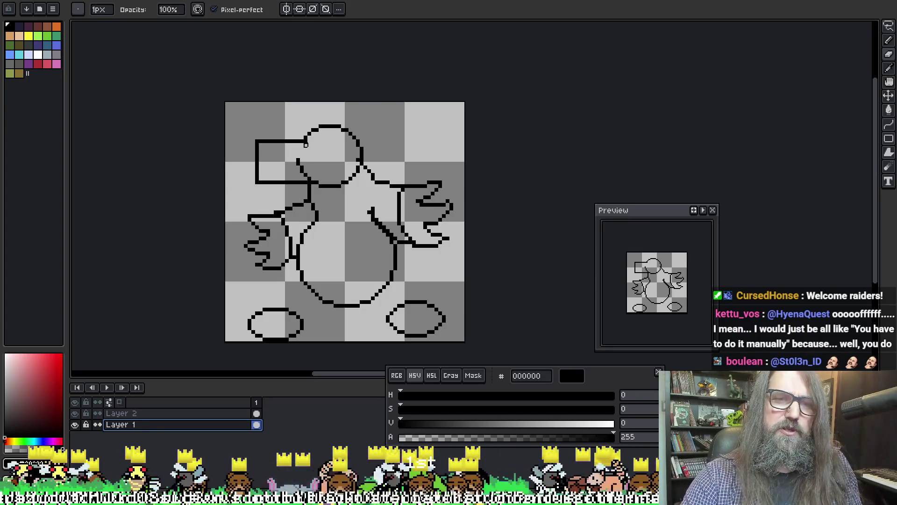
pyautogui.click(331, 146)
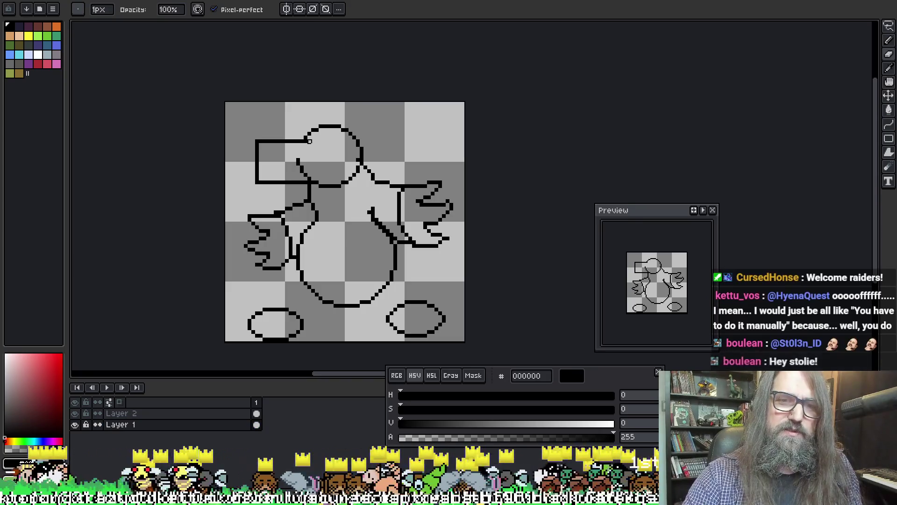
# Step: Select the whole sprite on Layer 2, cancel the save dialog, and toggle between layers
pyautogui.press('Up')
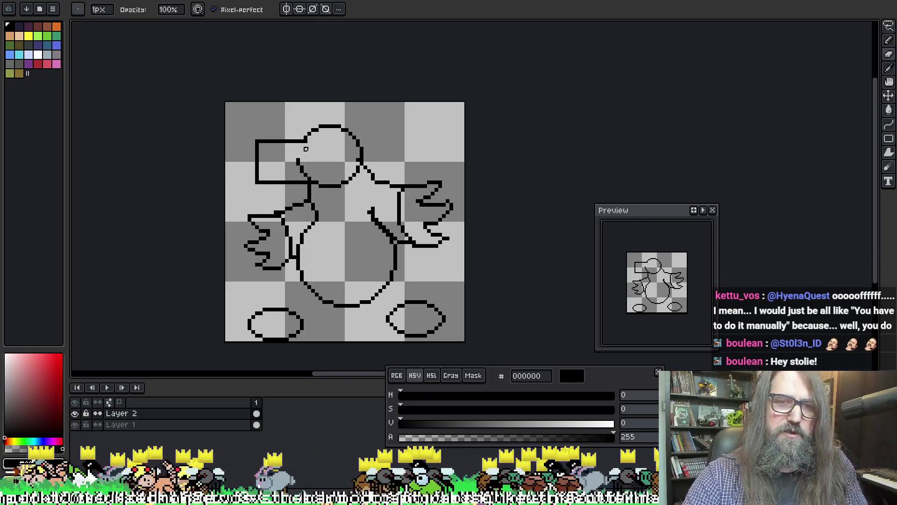
pyautogui.hotkey('ctrl', 'a')
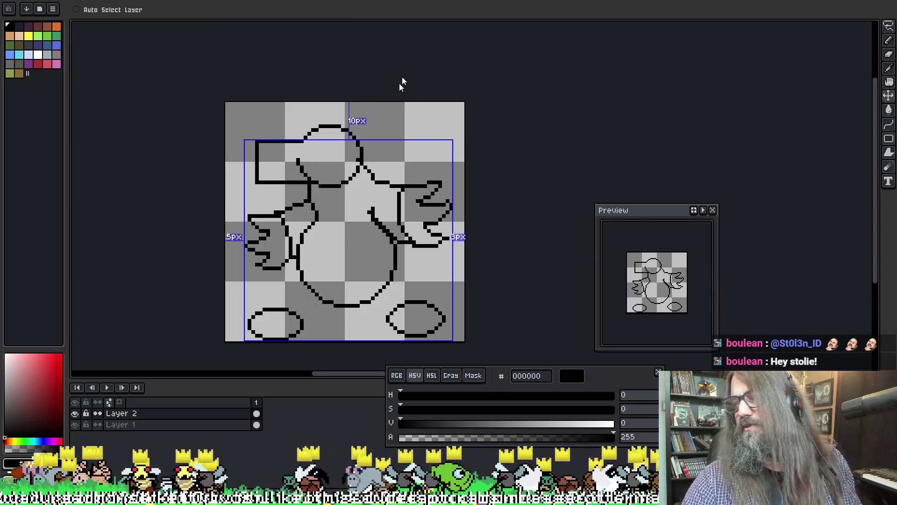
pyautogui.hotkey('ctrl', 's')
pyautogui.press('Escape')
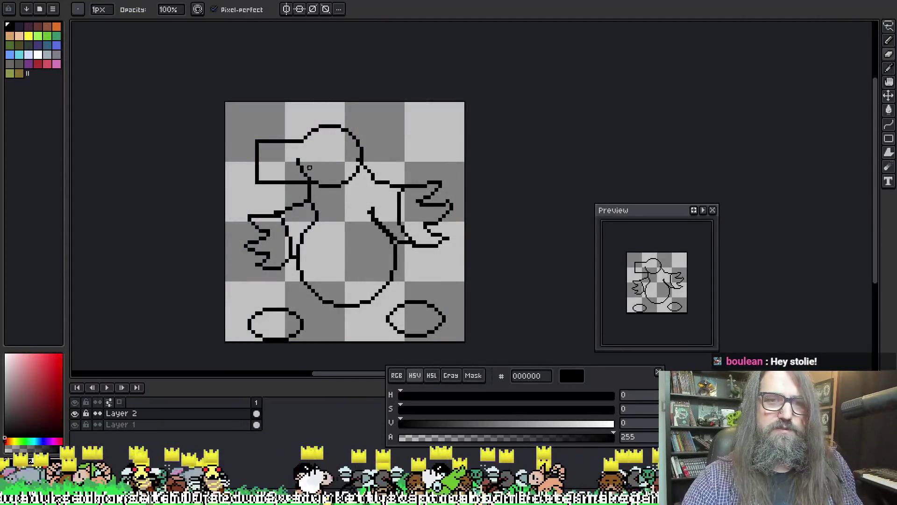
pyautogui.press('Down')
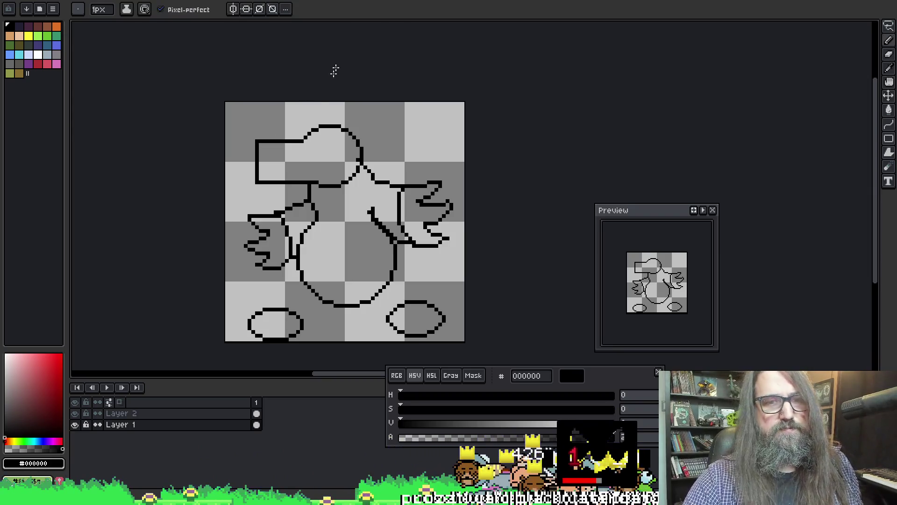
pyautogui.press('Up')
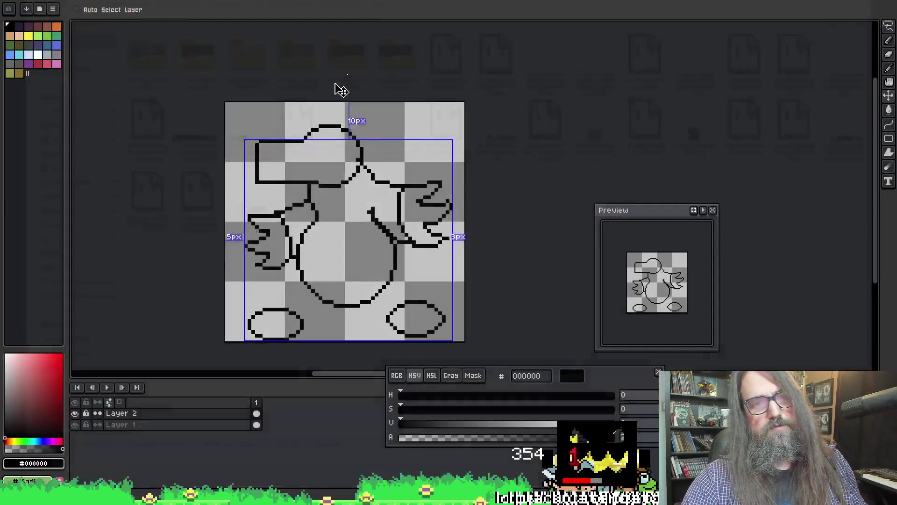
# Step: Pan the view up and left over the head, ending on the pencil
pyautogui.press('h')
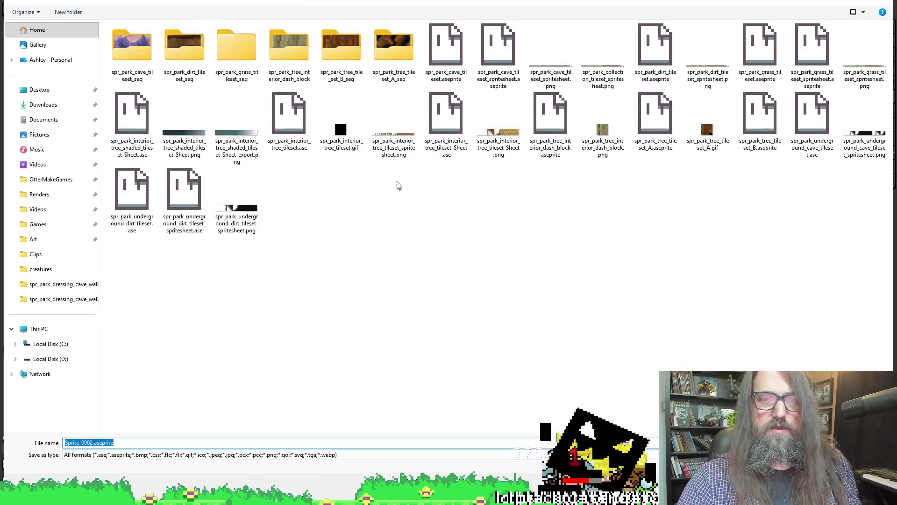
pyautogui.press('b')
pyautogui.press('h')
pyautogui.moveTo(347, 284); pyautogui.dragTo(336, 254)
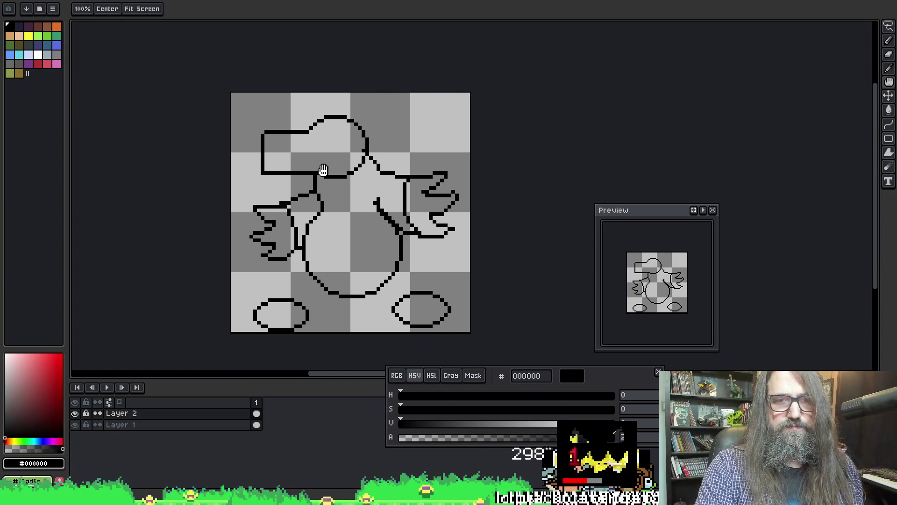
pyautogui.press('e')
pyautogui.press('i')
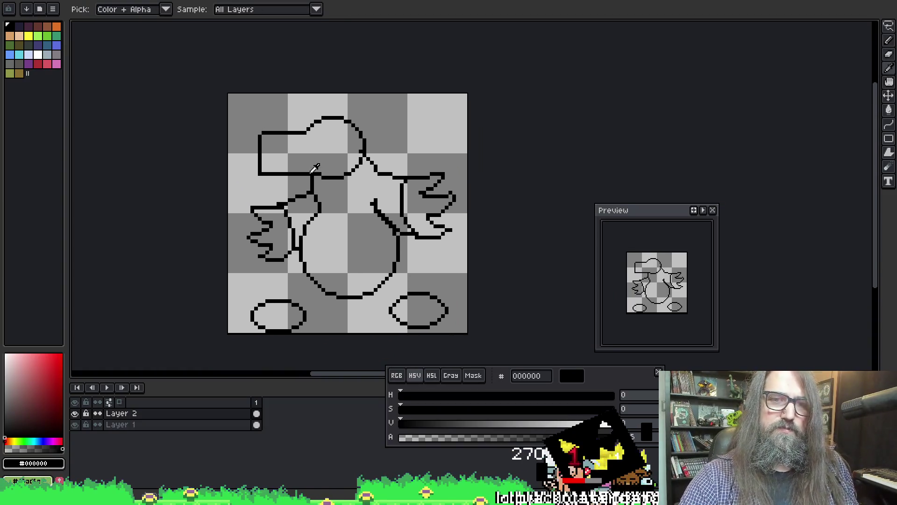
pyautogui.press('b')
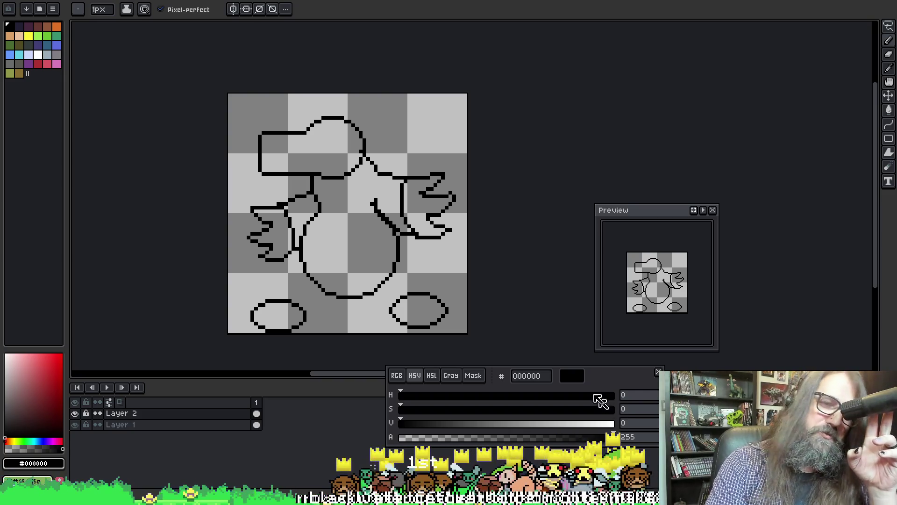
# Step: Zoom in, erase the left end of the snout's bottom outline, and add a closing pixel step
pyautogui.scroll(1, 419, 158)
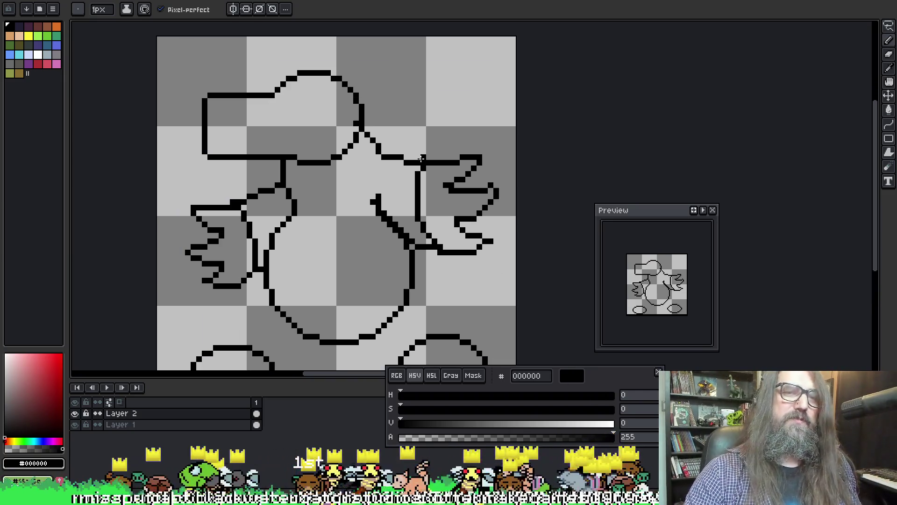
pyautogui.press('e')
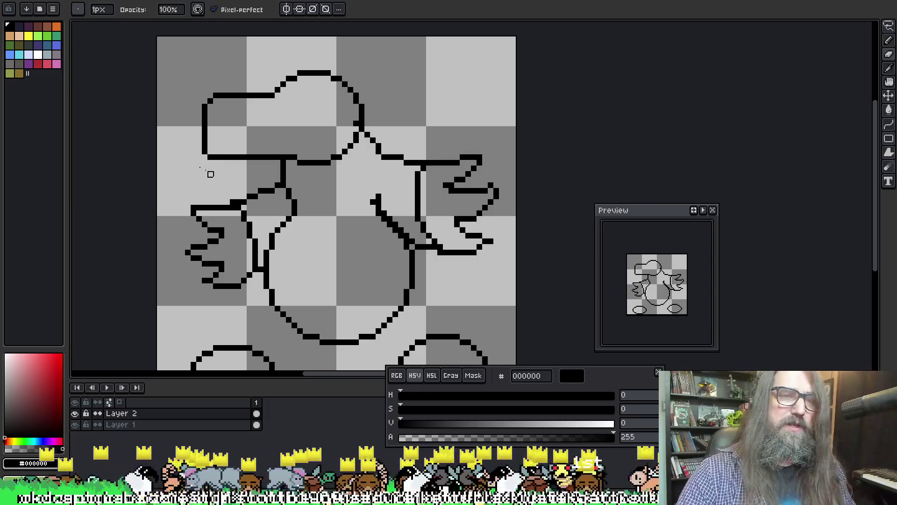
pyautogui.press('i')
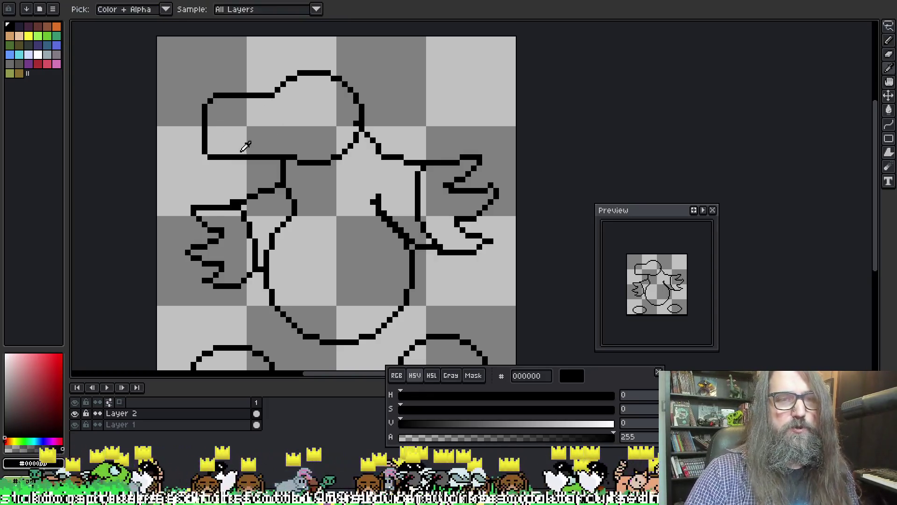
pyautogui.press('b')
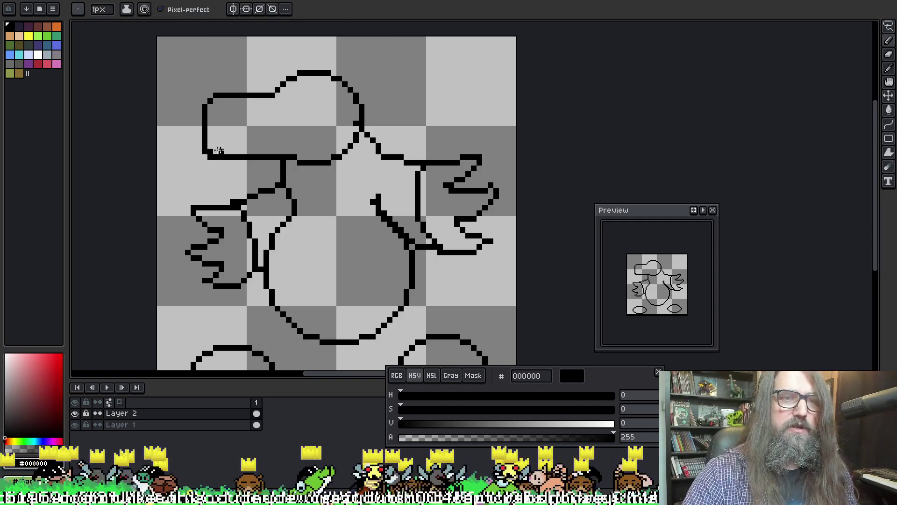
pyautogui.press('e')
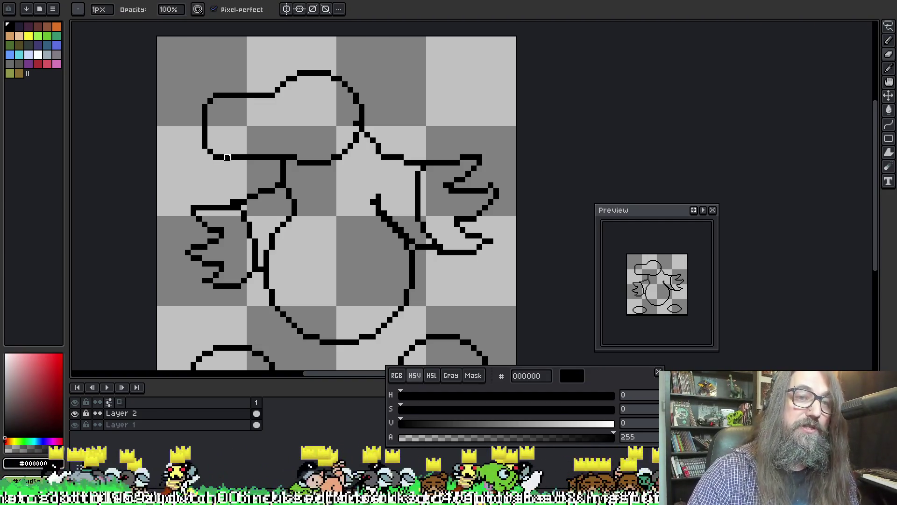
pyautogui.press('b')
pyautogui.press('e')
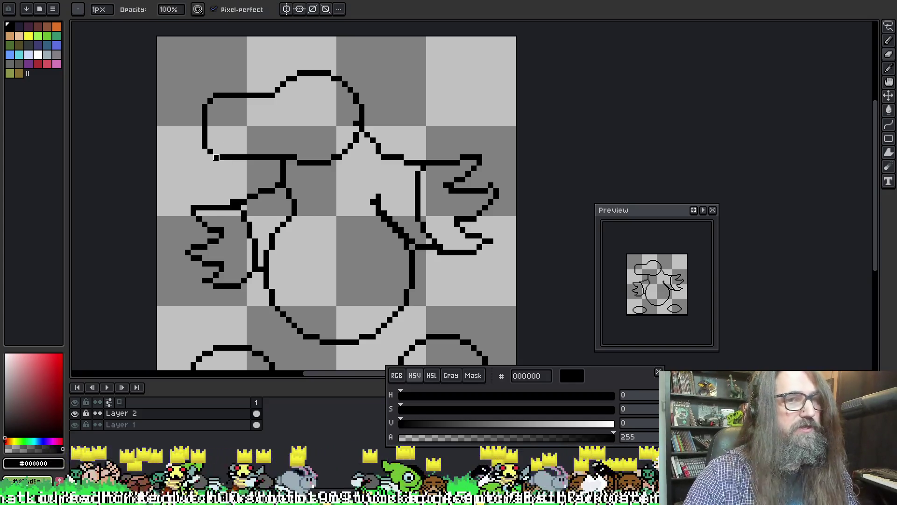
pyautogui.moveTo(229, 156); pyautogui.dragTo(215, 151)
pyautogui.press('b')
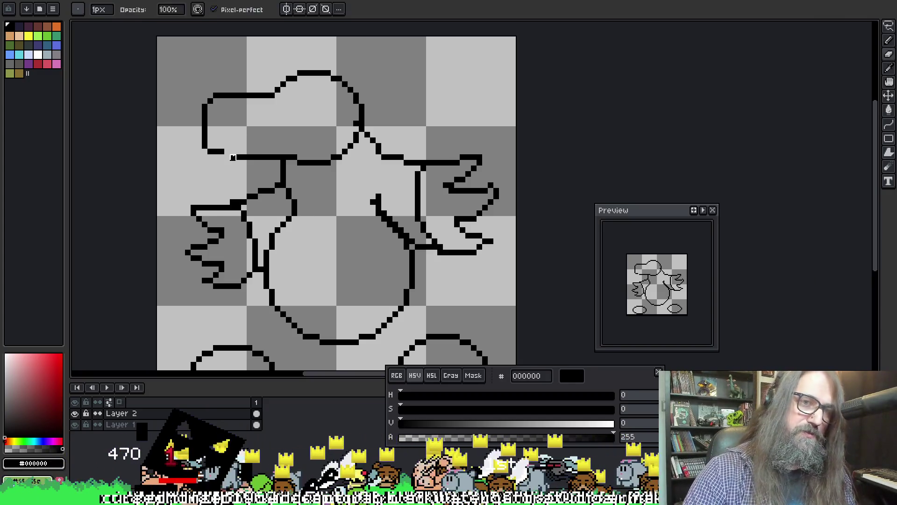
pyautogui.click(227, 154)
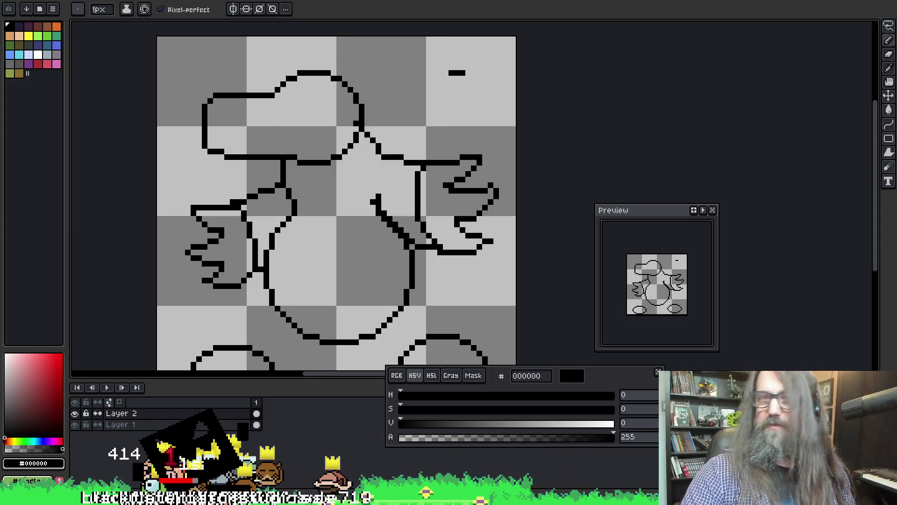
# Step: Draw a small loop near the snout tip and erase the top edge of the old eye loop
pyautogui.moveTo(268, 86); pyautogui.dragTo(268, 121)
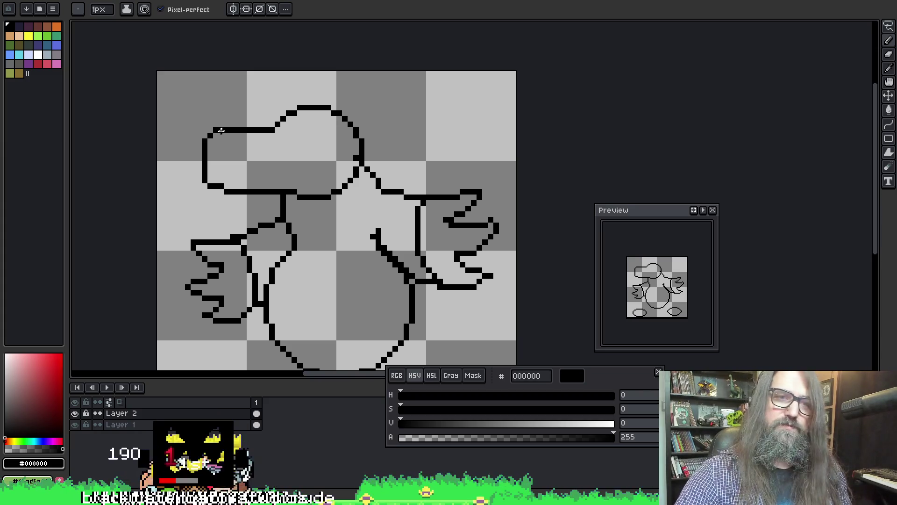
pyautogui.moveTo(229, 127)
pyautogui.mouseDown()
pyautogui.moveTo(198, 146)
pyautogui.moveTo(205, 172)
pyautogui.moveTo(225, 164)
pyautogui.moveTo(233, 124)
pyautogui.moveTo(205, 146)
pyautogui.mouseUp()
pyautogui.press('e')
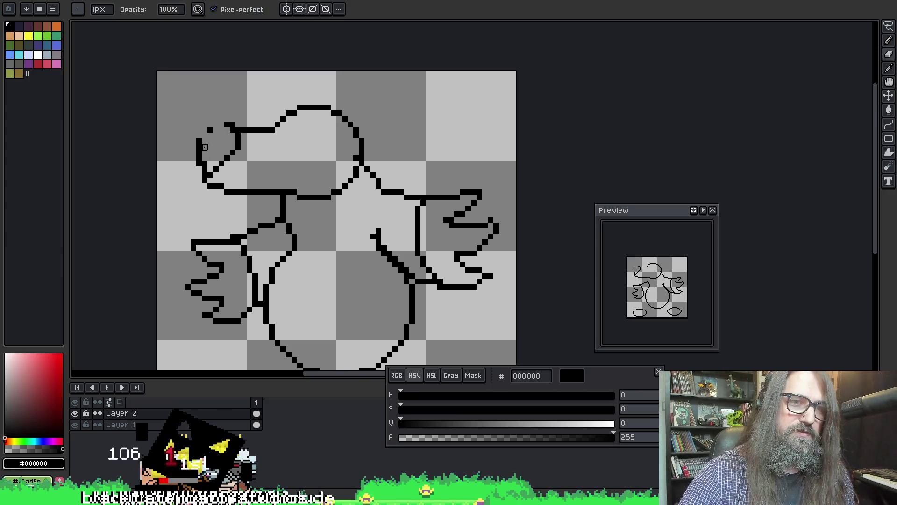
pyautogui.press('b')
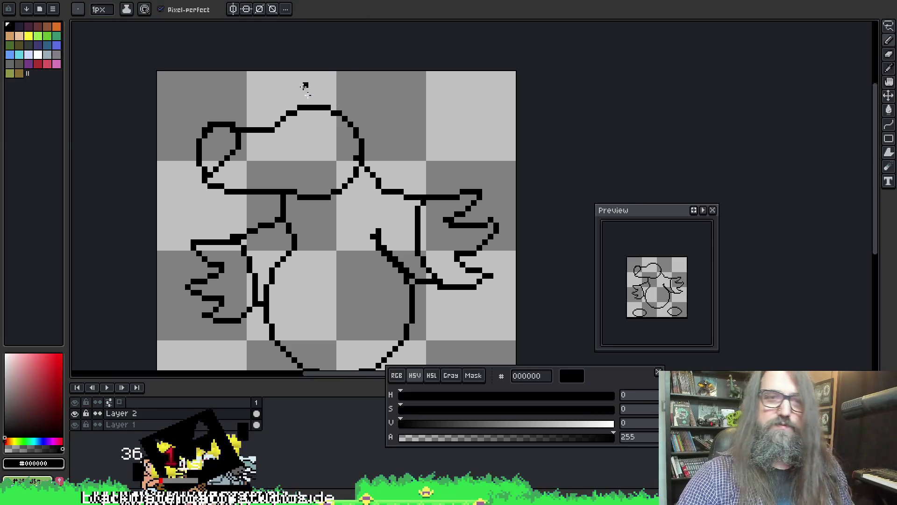
pyautogui.press('e')
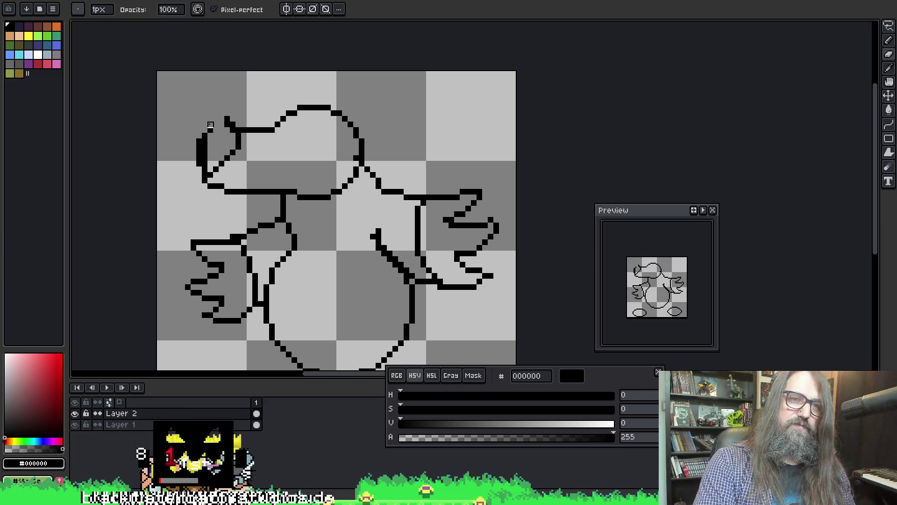
pyautogui.moveTo(209, 124)
pyautogui.mouseDown()
pyautogui.moveTo(243, 126)
pyautogui.moveTo(227, 125)
pyautogui.mouseUp()
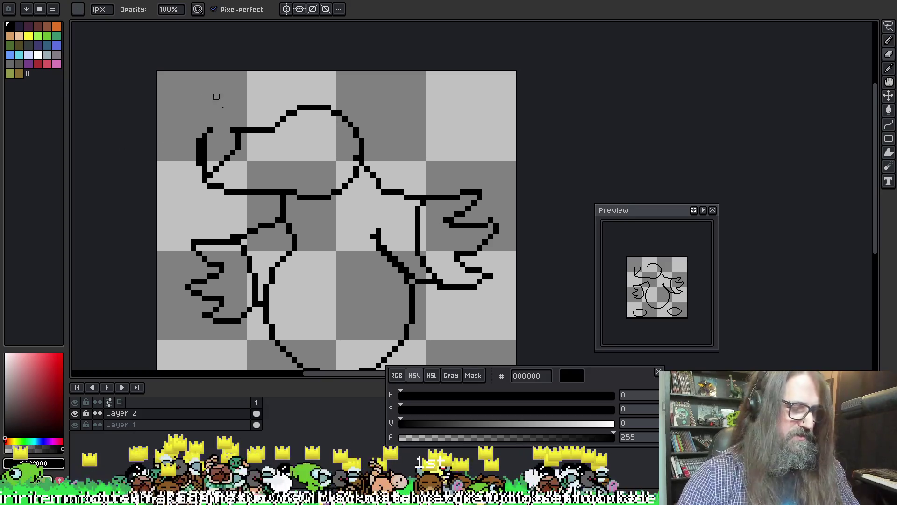
# Step: Erase the old diagonal head strokes with a 6px eraser, then try and undo lines across the head
pyautogui.press('+')
pyautogui.press('+')
pyautogui.press('+')
pyautogui.moveTo(260, 156)
pyautogui.mouseDown()
pyautogui.moveTo(226, 164)
pyautogui.moveTo(231, 144)
pyautogui.moveTo(225, 161)
pyautogui.mouseUp()
pyautogui.press('b')
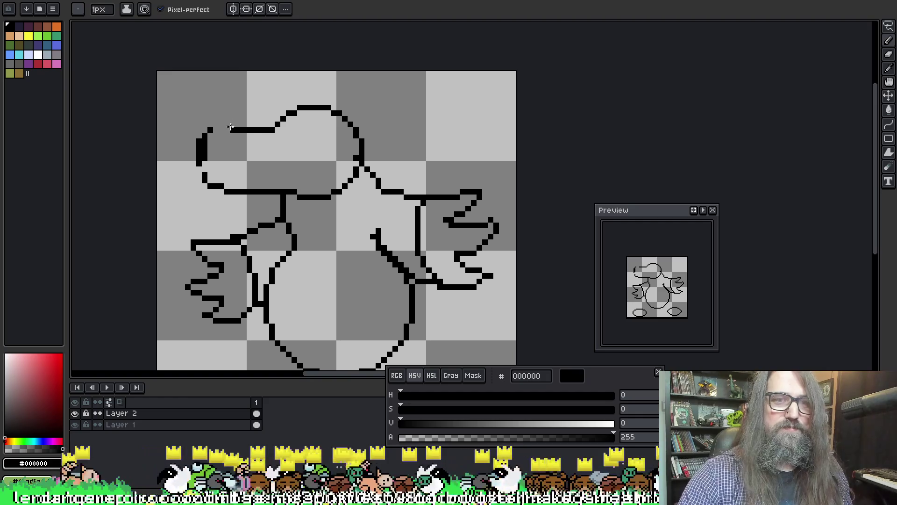
pyautogui.press('l')
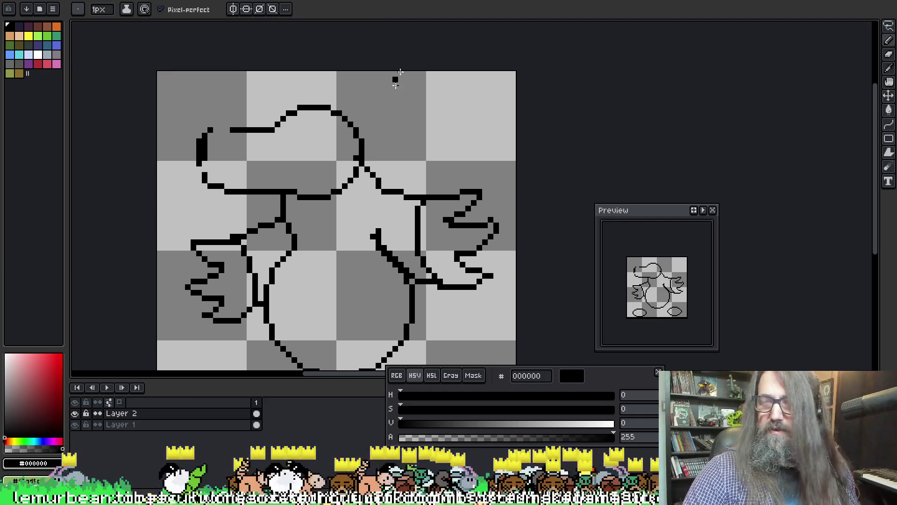
pyautogui.moveTo(242, 158)
pyautogui.mouseDown()
pyautogui.moveTo(420, 97)
pyautogui.moveTo(371, 75)
pyautogui.moveTo(322, 96)
pyautogui.mouseUp()
pyautogui.hotkey('ctrl', 'z')
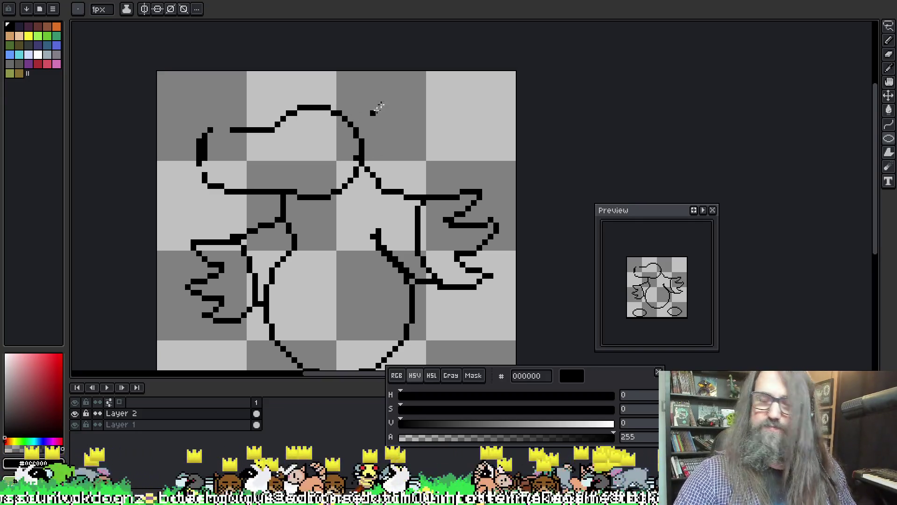
pyautogui.moveTo(282, 96)
pyautogui.mouseDown()
pyautogui.moveTo(321, 149)
pyautogui.moveTo(243, 154)
pyautogui.mouseUp()
pyautogui.hotkey('ctrl', 'z')
# Step: Draw two oval eyes and a large round snout loop left of them, reshaping its lower edge
pyautogui.moveTo(261, 119)
pyautogui.mouseDown()
pyautogui.moveTo(271, 99)
pyautogui.moveTo(281, 140)
pyautogui.moveTo(291, 138)
pyautogui.mouseUp()
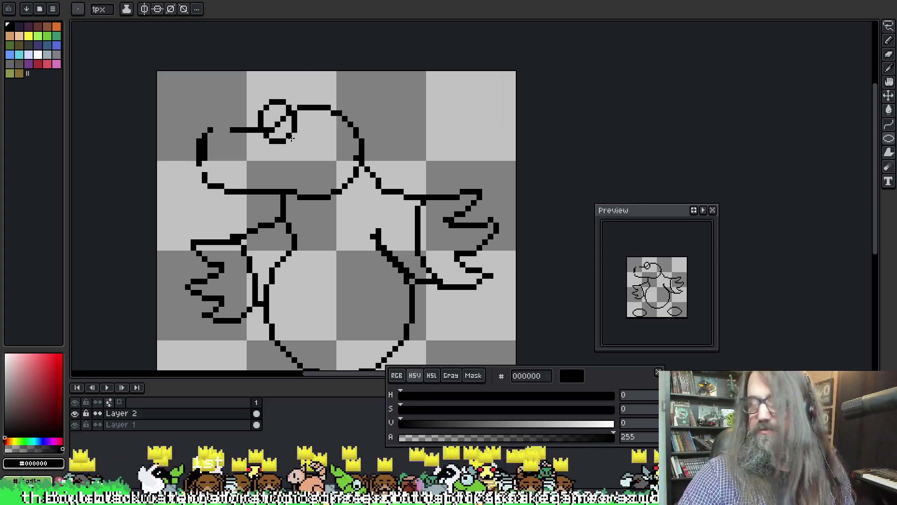
pyautogui.hotkey('ctrl', 'z')
pyautogui.moveTo(324, 112)
pyautogui.mouseDown()
pyautogui.moveTo(327, 135)
pyautogui.moveTo(282, 141)
pyautogui.moveTo(299, 163)
pyautogui.moveTo(277, 162)
pyautogui.mouseUp()
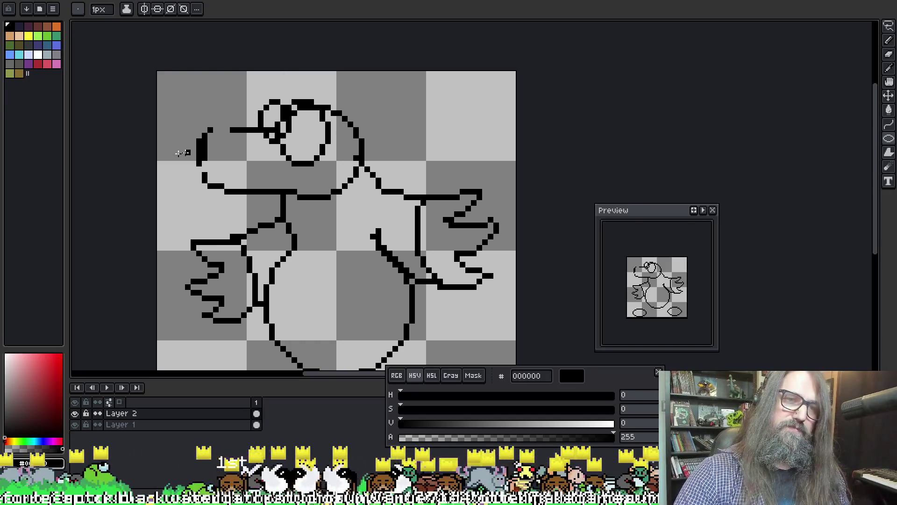
pyautogui.moveTo(194, 124)
pyautogui.mouseDown()
pyautogui.moveTo(189, 150)
pyautogui.moveTo(252, 185)
pyautogui.moveTo(187, 140)
pyautogui.moveTo(234, 121)
pyautogui.moveTo(253, 187)
pyautogui.mouseUp()
pyautogui.hotkey('ctrl', 'z')
pyautogui.moveTo(185, 140); pyautogui.dragTo(255, 190)
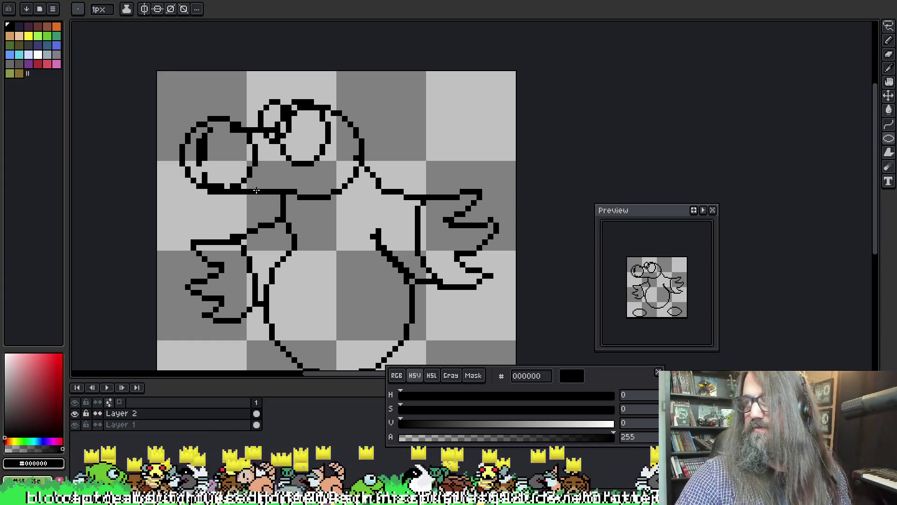
pyautogui.hotkey('ctrl', 'z')
pyautogui.moveTo(256, 133); pyautogui.dragTo(282, 201)
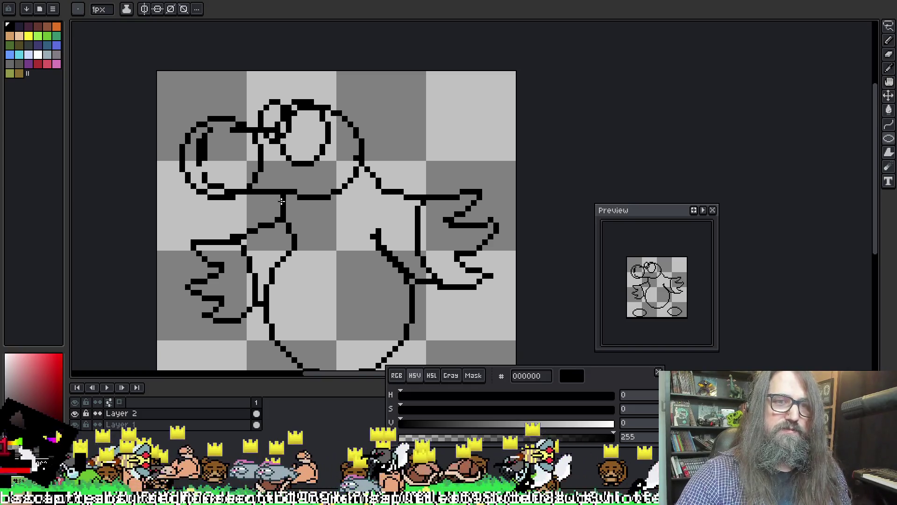
# Step: Try and undo mouth strokes below the snout, set colour to red ac3232 with a 1px brush
pyautogui.press('ctrl')
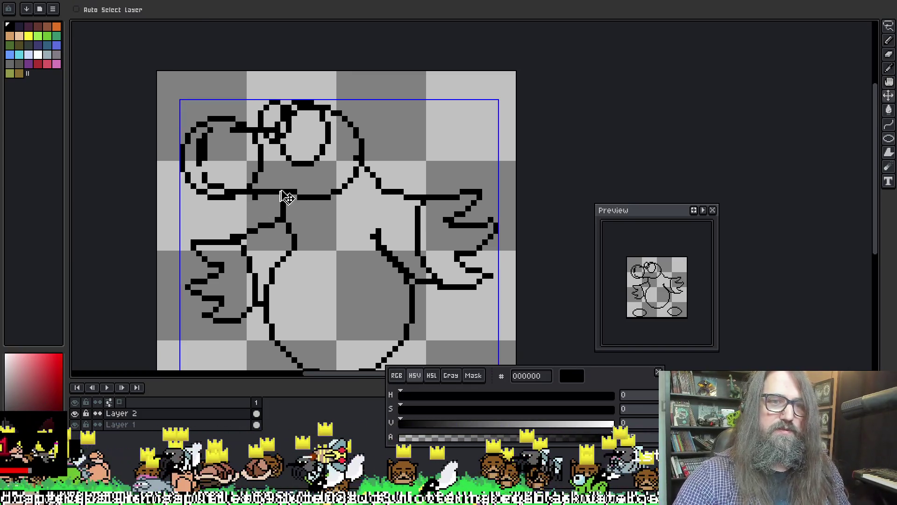
pyautogui.moveTo(280, 189)
pyautogui.mouseDown()
pyautogui.moveTo(308, 187)
pyautogui.moveTo(262, 208)
pyautogui.moveTo(285, 210)
pyautogui.moveTo(258, 206)
pyautogui.moveTo(309, 208)
pyautogui.moveTo(251, 215)
pyautogui.mouseUp()
pyautogui.hotkey('ctrl', 'z')
pyautogui.hotkey('ctrl', 'z')
pyautogui.hotkey('ctrl', 'z')
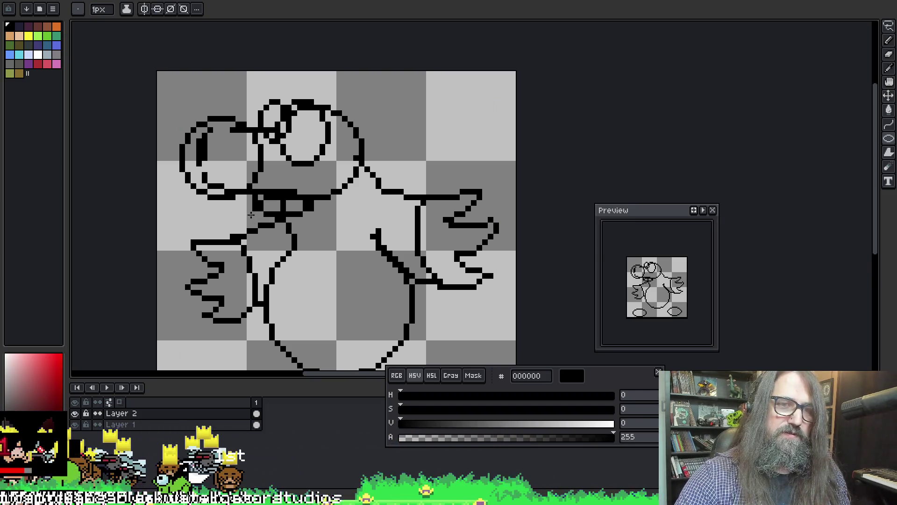
pyautogui.press('e')
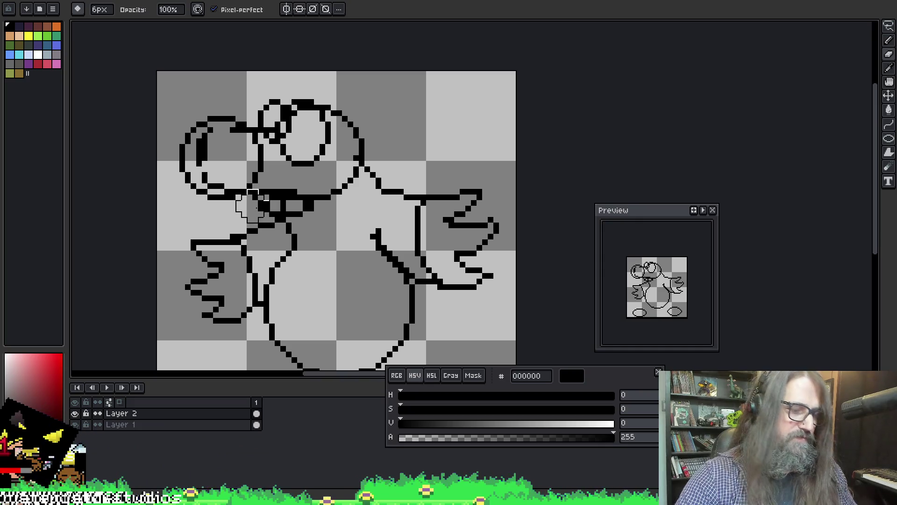
pyautogui.press('b')
pyautogui.press('[')
pyautogui.press('[')
pyautogui.press('[')
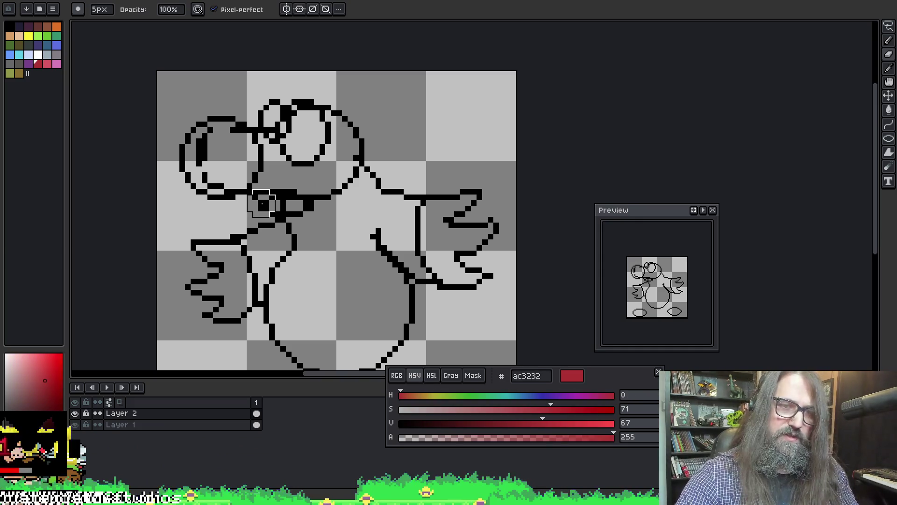
pyautogui.press('-')
pyautogui.press('-')
pyautogui.press('-')
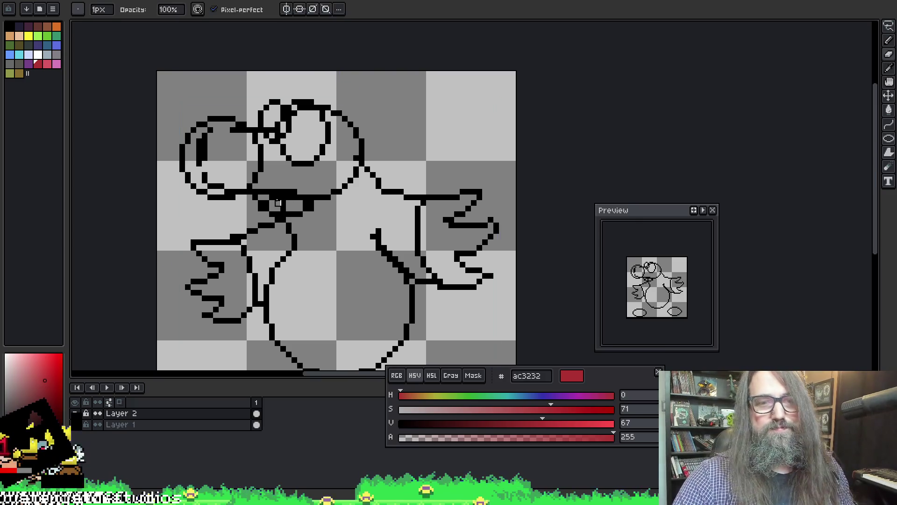
# Step: Set the colour back to black 000000 and undo the two inner strokes on the head
pyautogui.press('e')
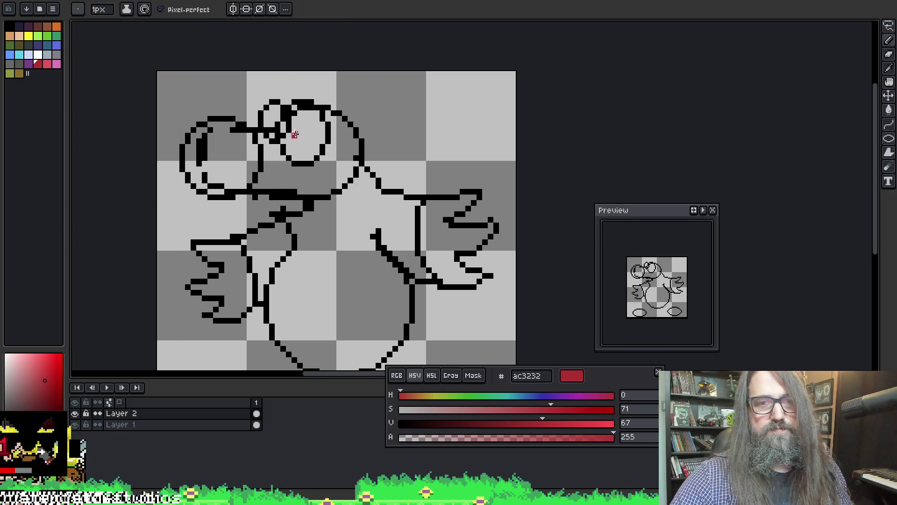
pyautogui.press('b')
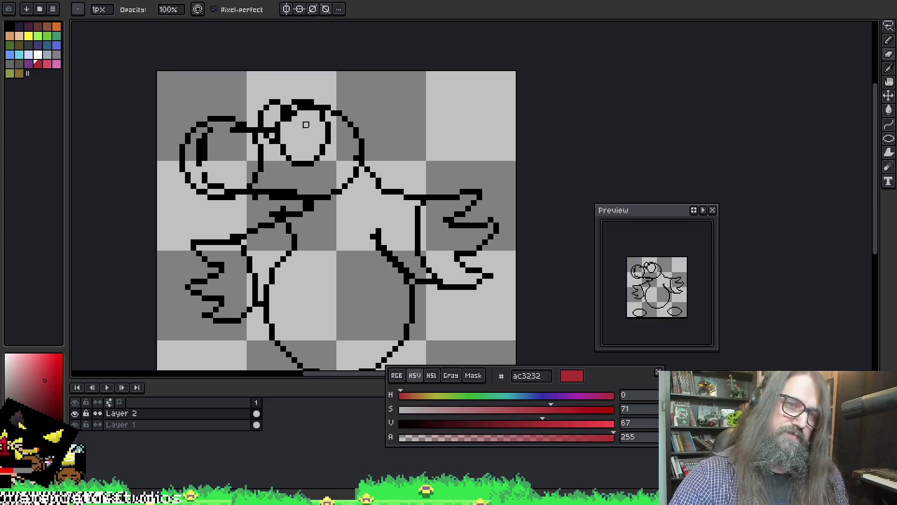
pyautogui.press('g')
pyautogui.press('x')
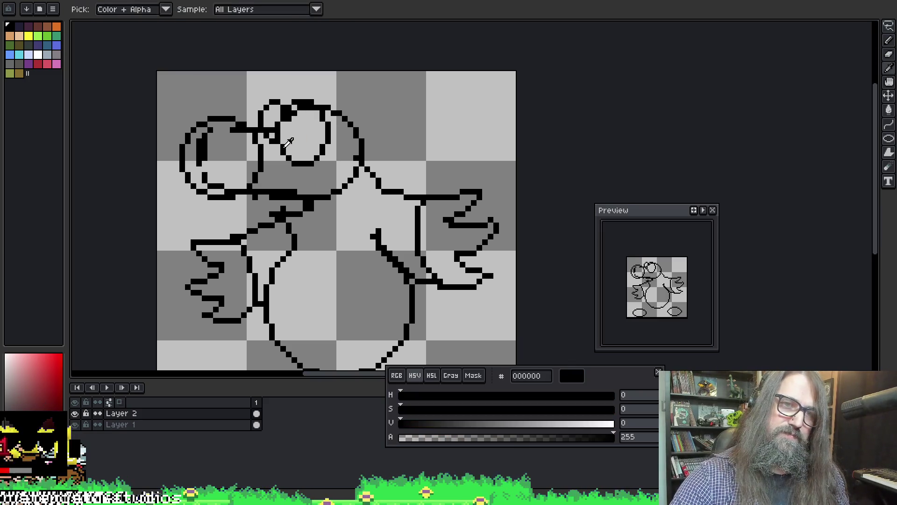
pyautogui.press('b')
pyautogui.hotkey('ctrl', 'z')
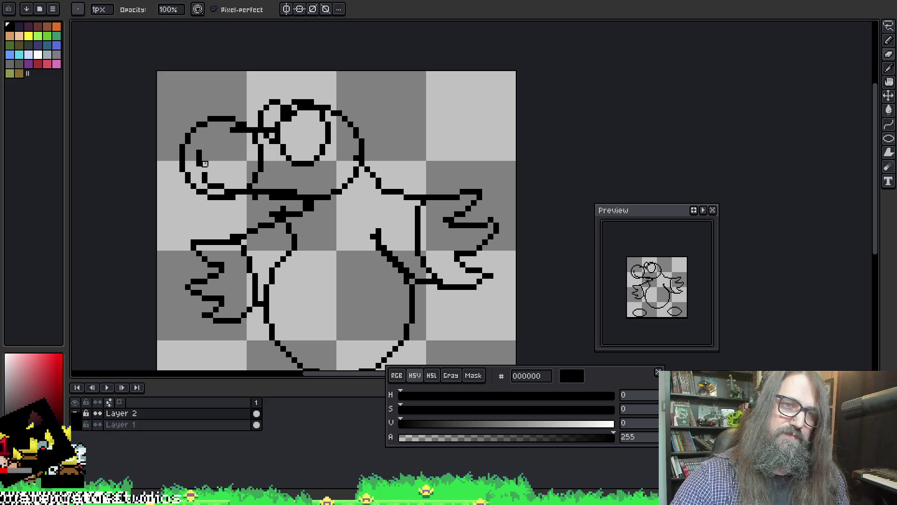
pyautogui.hotkey('ctrl', 'z')
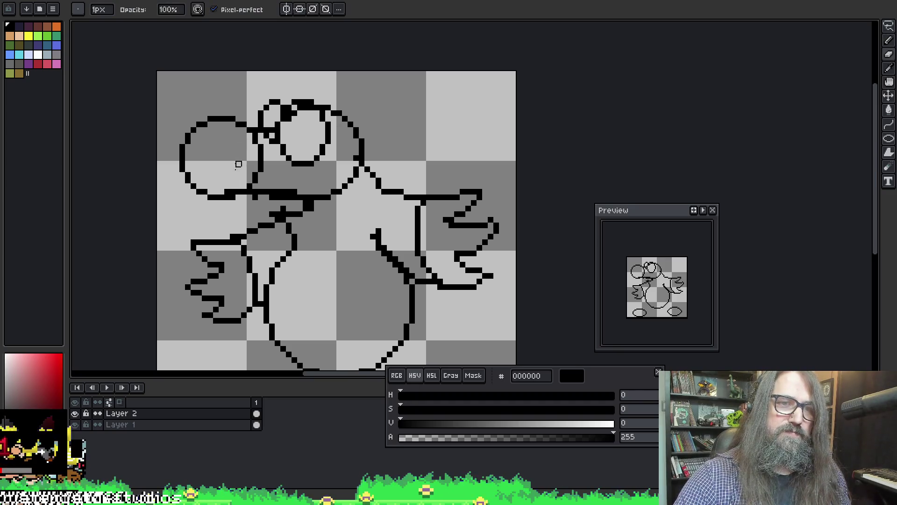
# Step: Draw a diagonal jaw line below the head outline and extend it a few pixels
pyautogui.press('e')
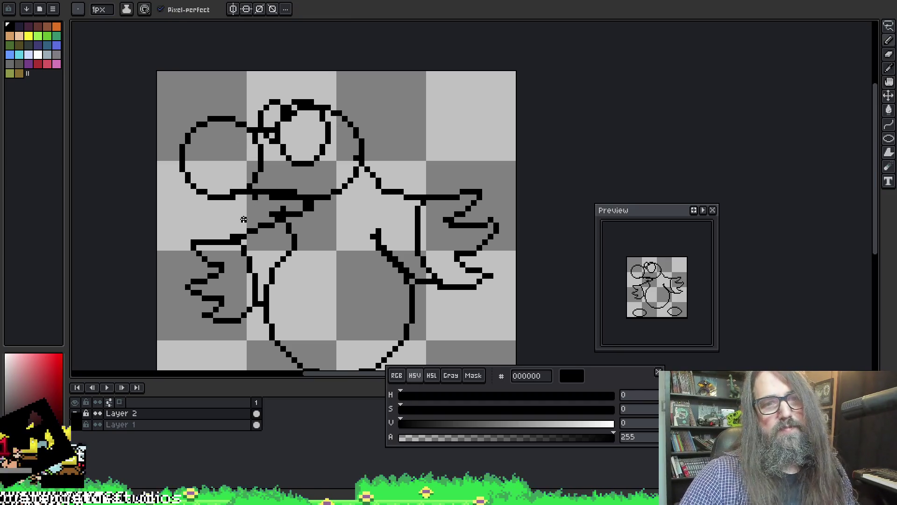
pyautogui.moveTo(254, 197); pyautogui.dragTo(242, 207)
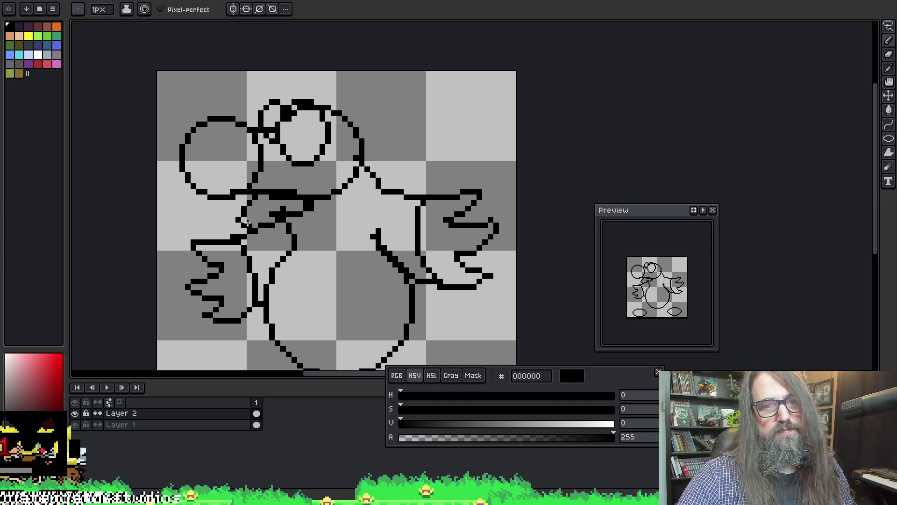
pyautogui.press('b')
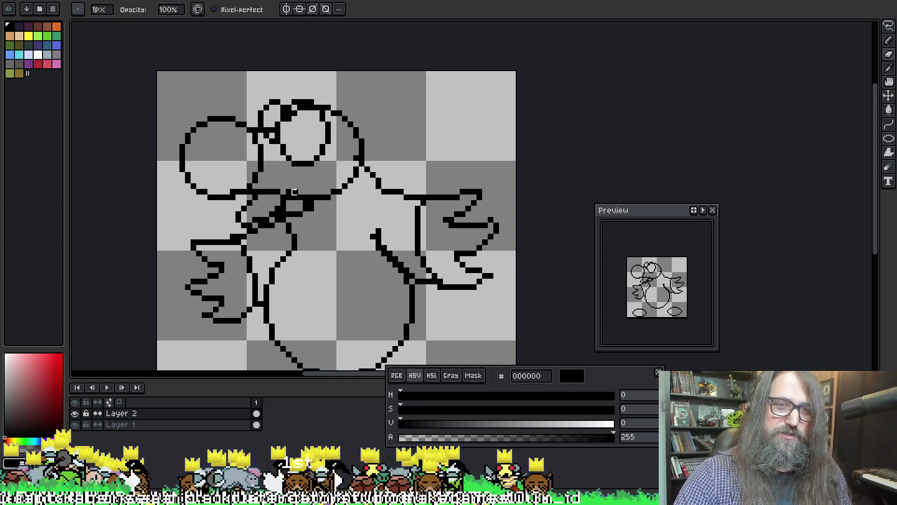
pyautogui.moveTo(289, 192); pyautogui.dragTo(297, 192)
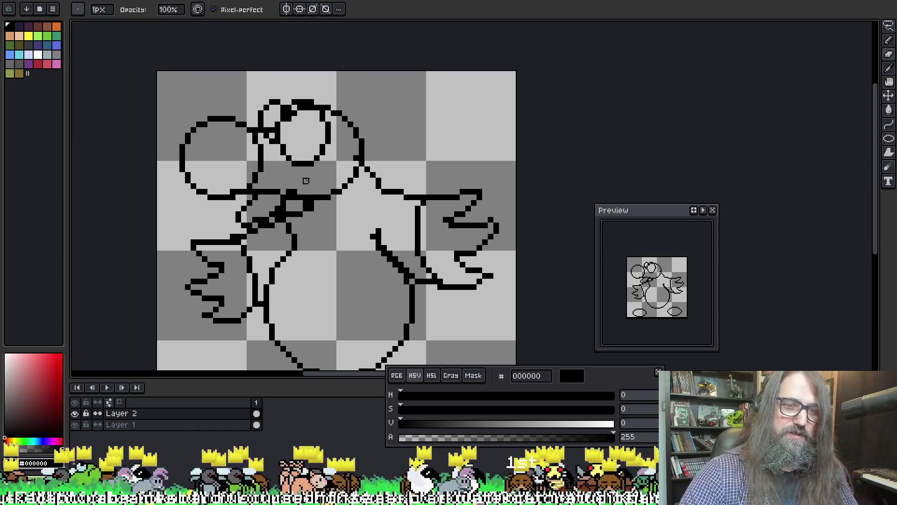
pyautogui.hotkey('alt', 'Down')
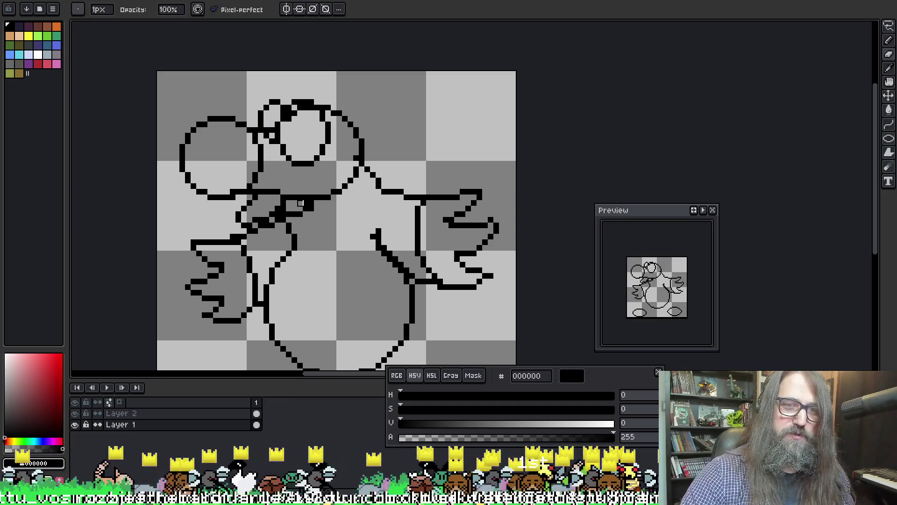
pyautogui.moveTo(271, 207); pyautogui.dragTo(295, 226)
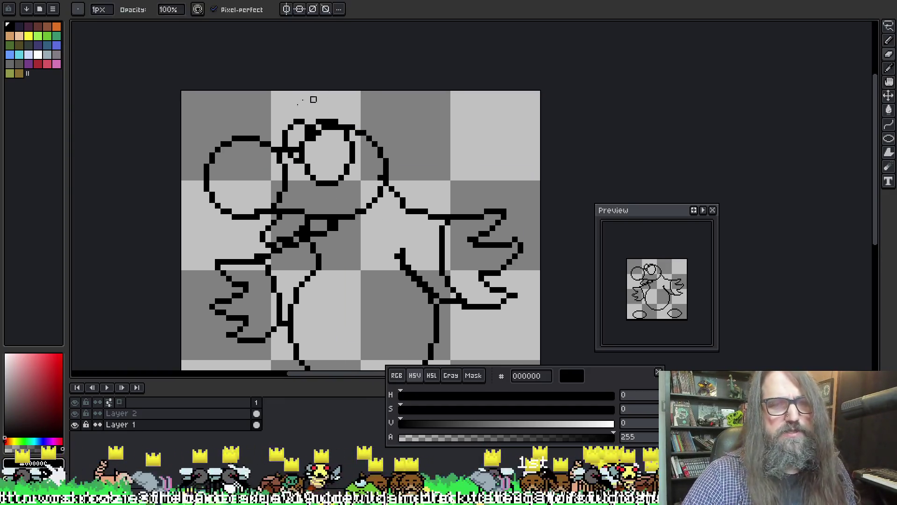
# Step: On Layer 2, draw a thinner diagonal jaw line running down-left from the mouth
pyautogui.press('i')
pyautogui.press('b')
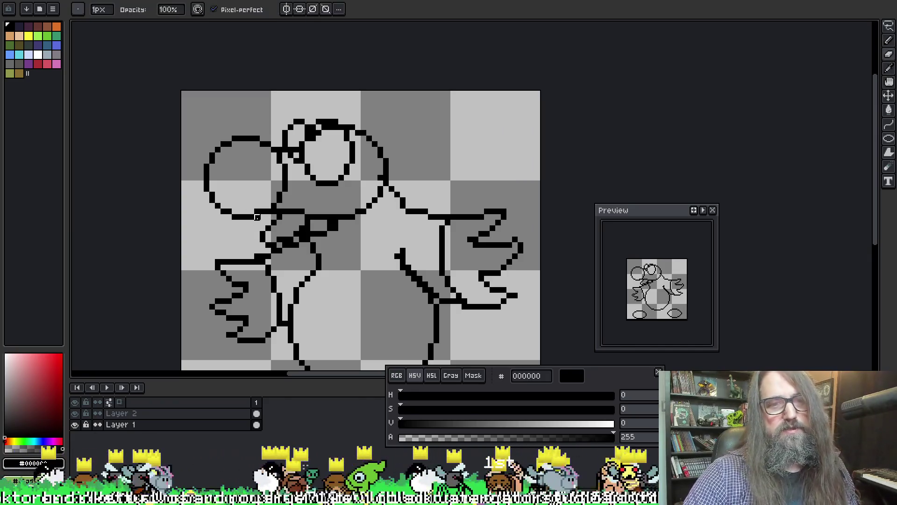
pyautogui.press('Up')
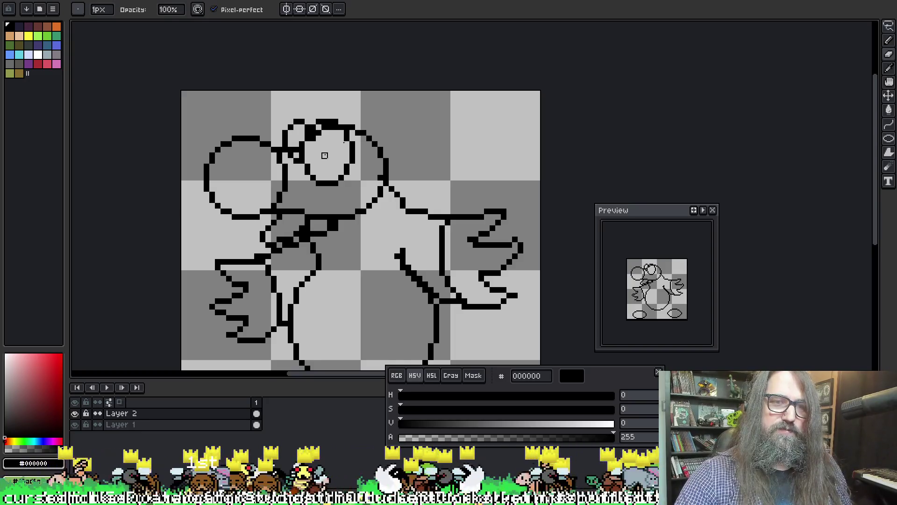
pyautogui.press('i')
pyautogui.press('b')
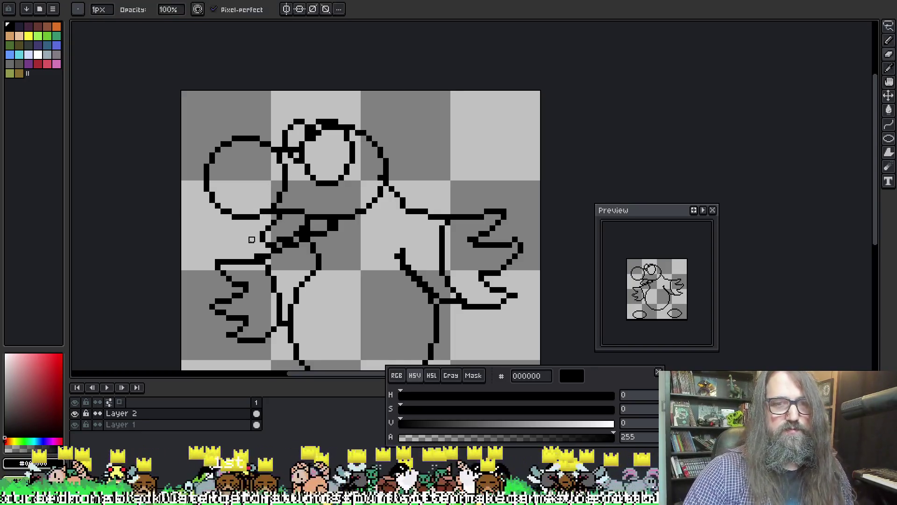
pyautogui.moveTo(259, 218)
pyautogui.mouseDown()
pyautogui.moveTo(239, 244)
pyautogui.moveTo(270, 253)
pyautogui.mouseUp()
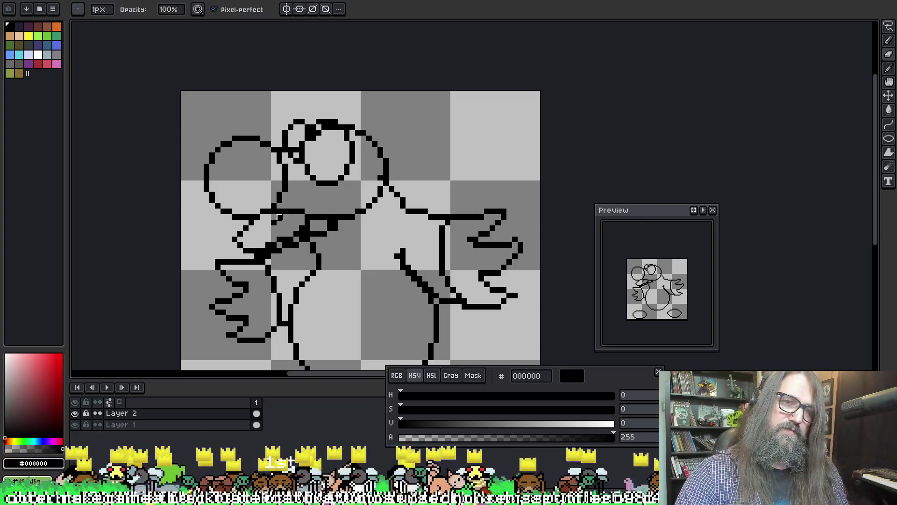
pyautogui.press('shift')
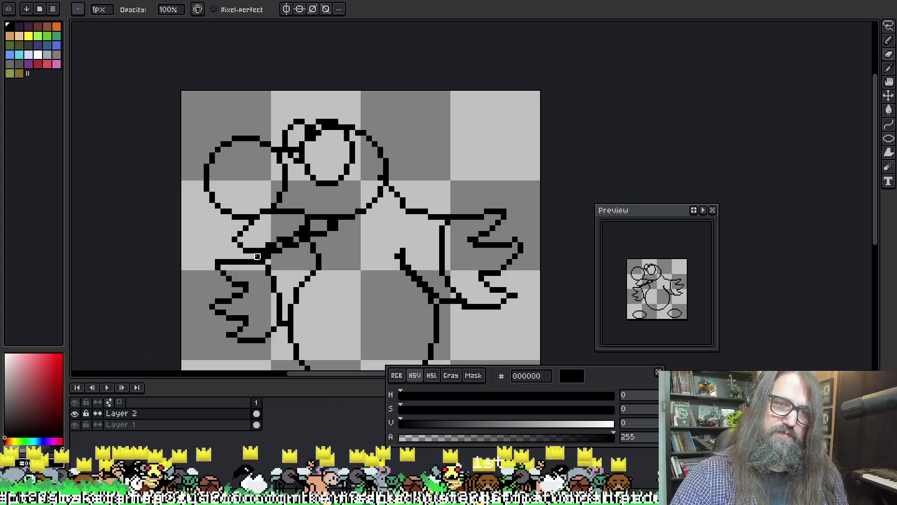
pyautogui.press('e')
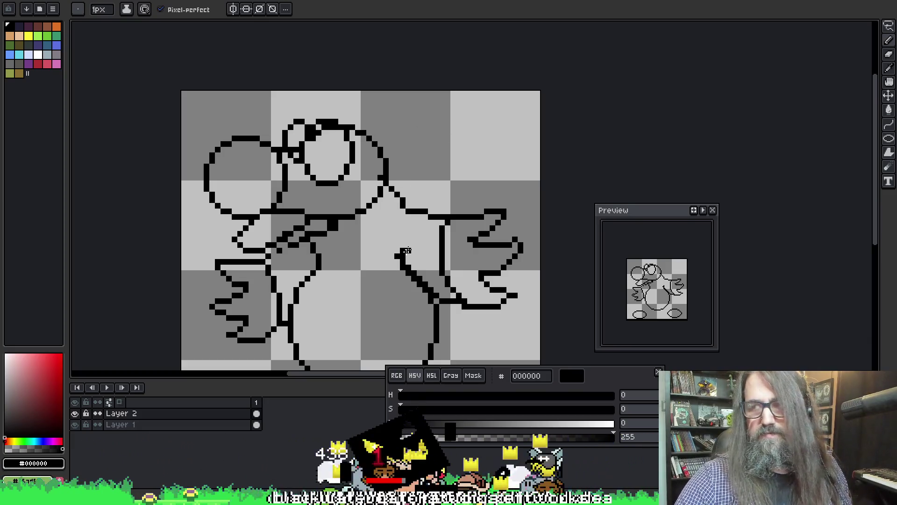
pyautogui.scroll(-5, 413, 254)
# Step: Move the left foot in under the body with a rectangular selection, then drop the selections
pyautogui.press('m')
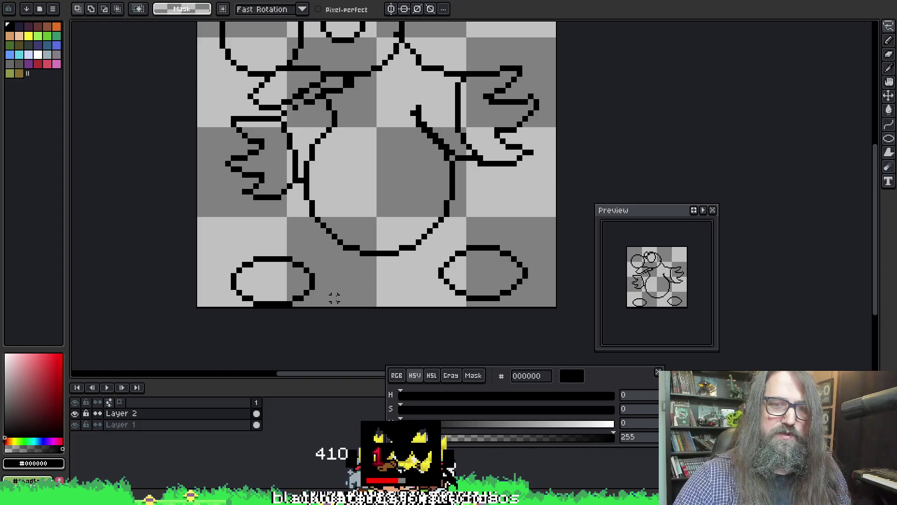
pyautogui.moveTo(201, 231)
pyautogui.mouseDown()
pyautogui.moveTo(334, 308)
pyautogui.moveTo(360, 294)
pyautogui.mouseUp()
pyautogui.press('q')
pyautogui.moveTo(553, 301)
pyautogui.mouseDown()
pyautogui.moveTo(443, 239)
pyautogui.moveTo(410, 306)
pyautogui.mouseUp()
pyautogui.press('Return')
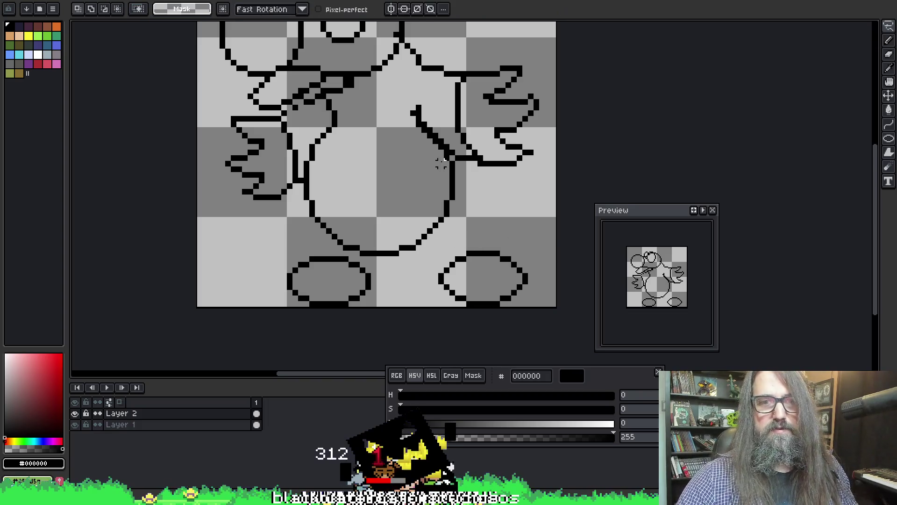
pyautogui.press('h')
pyautogui.moveTo(308, 185); pyautogui.dragTo(355, 202)
pyautogui.press('b')
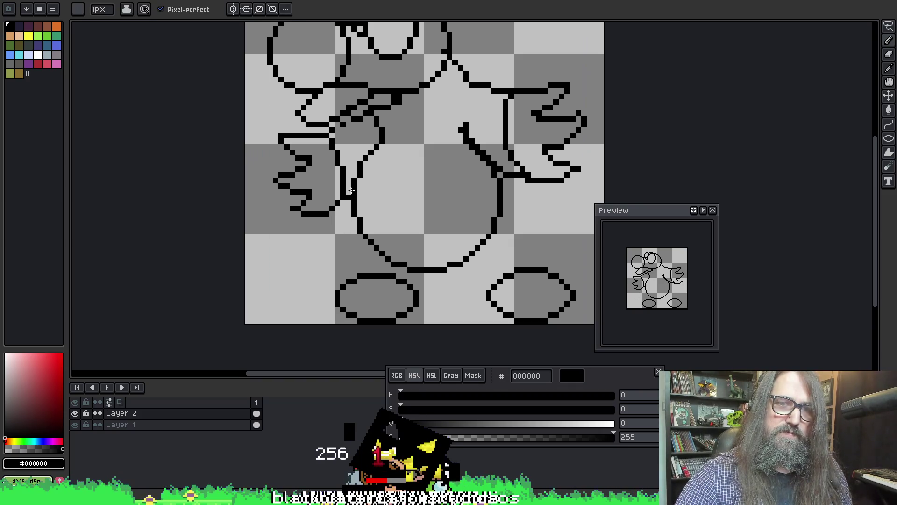
# Step: Draw the leg line to the left foot, the belly curve, and the right body side to the right foot
pyautogui.press('m')
pyautogui.press('b')
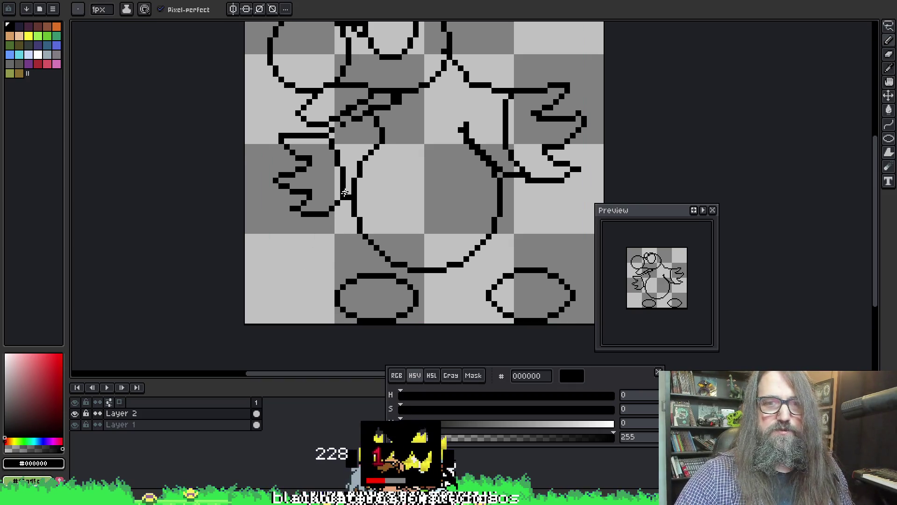
pyautogui.moveTo(321, 223)
pyautogui.mouseDown()
pyautogui.moveTo(314, 276)
pyautogui.moveTo(343, 283)
pyautogui.mouseUp()
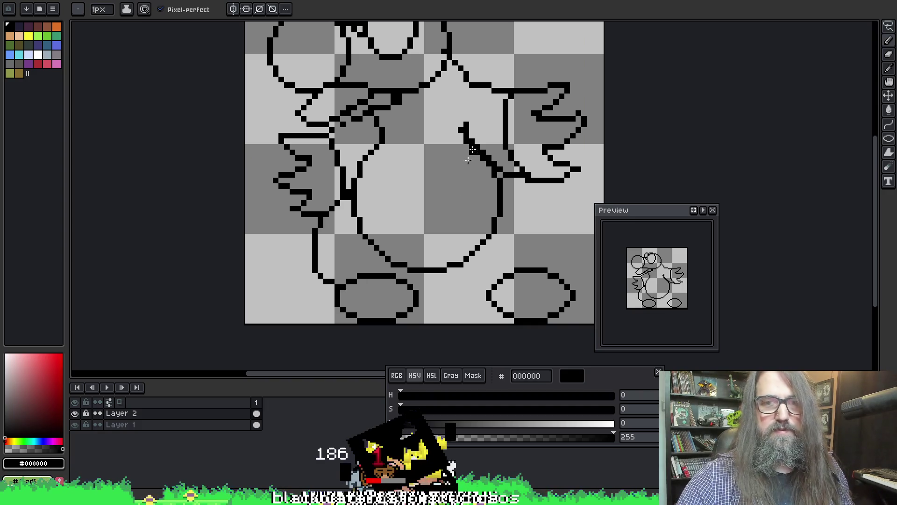
pyautogui.moveTo(450, 186)
pyautogui.mouseDown()
pyautogui.moveTo(443, 262)
pyautogui.moveTo(492, 282)
pyautogui.mouseUp()
pyautogui.moveTo(515, 186)
pyautogui.mouseDown()
pyautogui.moveTo(546, 239)
pyautogui.moveTo(544, 262)
pyautogui.mouseUp()
# Step: Erase the top of the belly curve and touch up the line near the right foot
pyautogui.press('e')
pyautogui.moveTo(494, 204)
pyautogui.mouseDown()
pyautogui.moveTo(494, 191)
pyautogui.moveTo(489, 241)
pyautogui.moveTo(465, 256)
pyautogui.mouseUp()
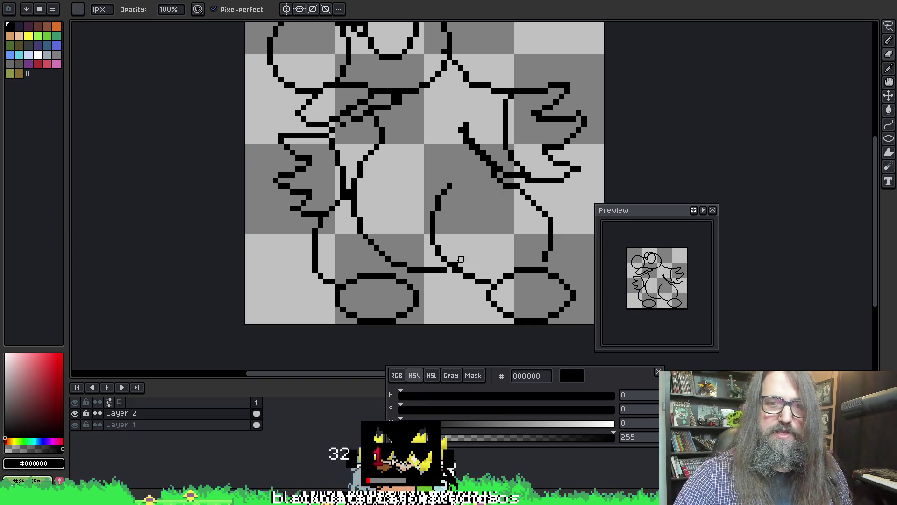
pyautogui.press('b')
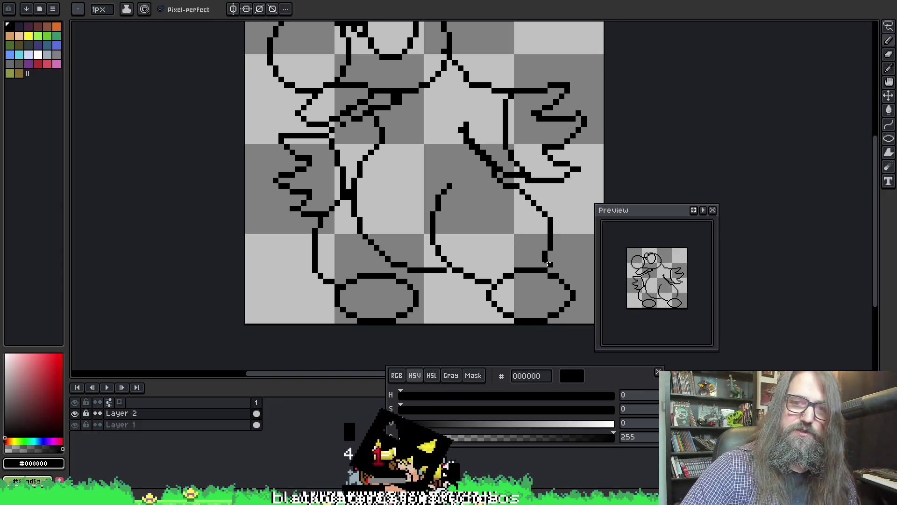
pyautogui.press('e')
pyautogui.click(542, 255)
pyautogui.press('b')
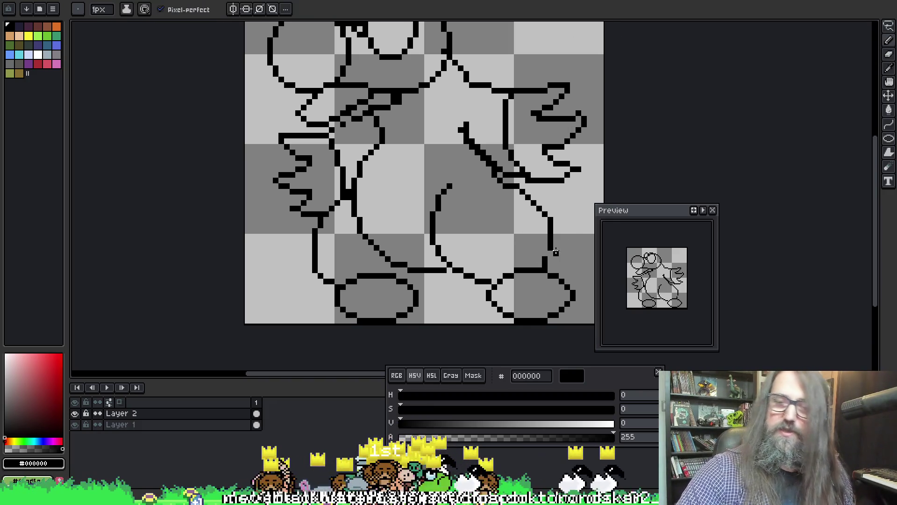
pyautogui.moveTo(443, 150)
pyautogui.mouseDown()
pyautogui.moveTo(468, 182)
pyautogui.moveTo(501, 169)
pyautogui.mouseUp()
# Step: Redraw the top of the diagonal arm line as a short vertical stroke and remove the stub above it
pyautogui.press('e')
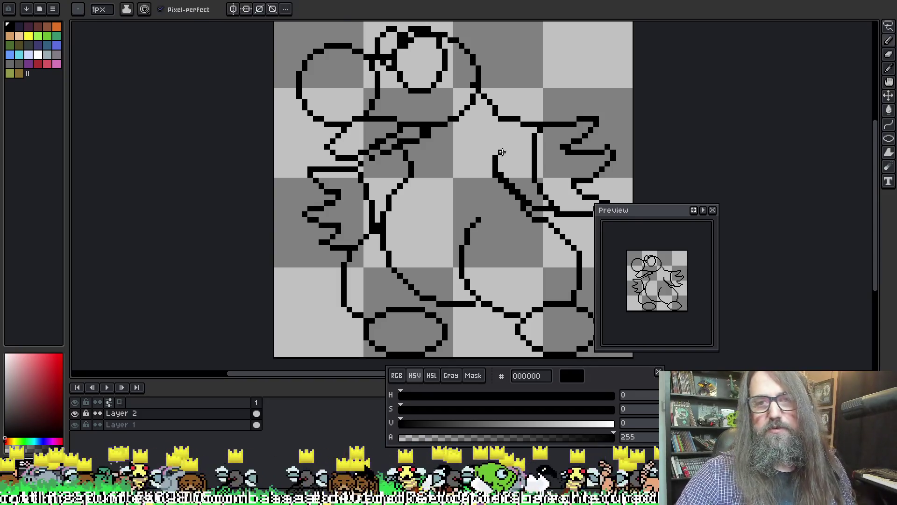
pyautogui.press('b')
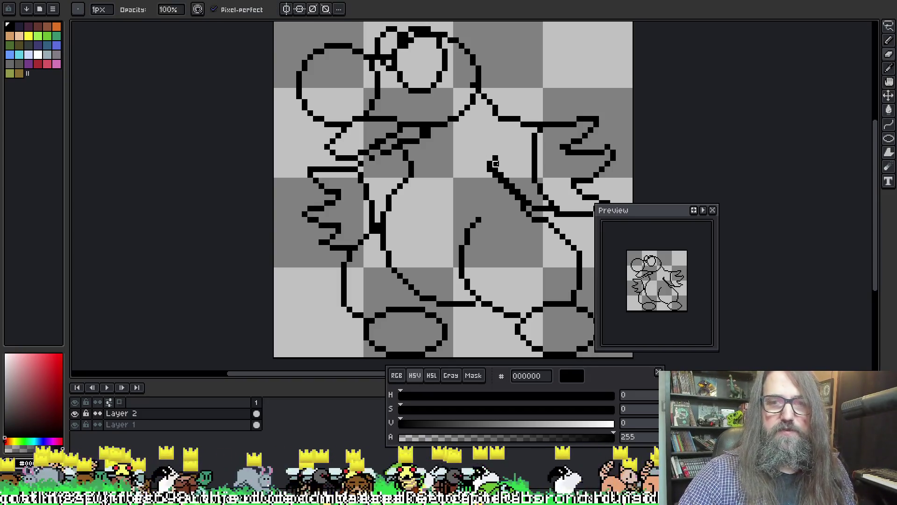
pyautogui.click(491, 166)
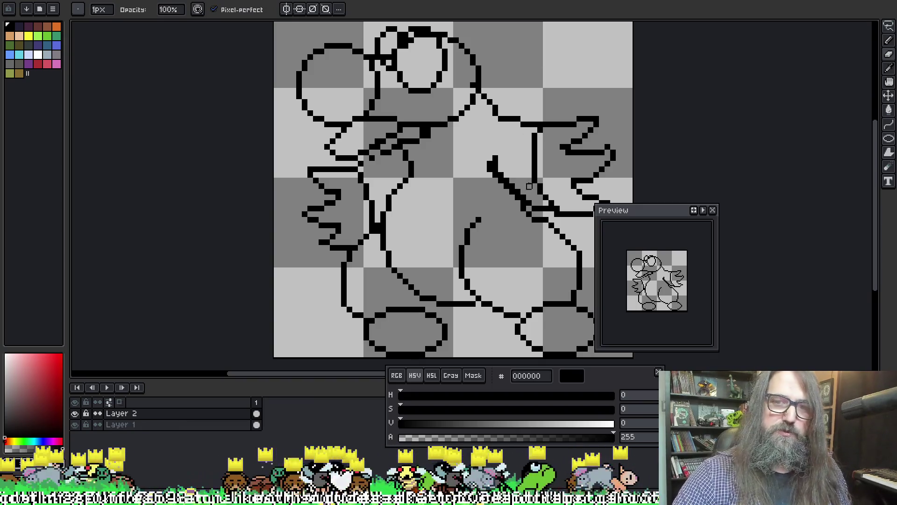
pyautogui.hotkey('ctrl', 'z')
pyautogui.moveTo(494, 174); pyautogui.dragTo(494, 156)
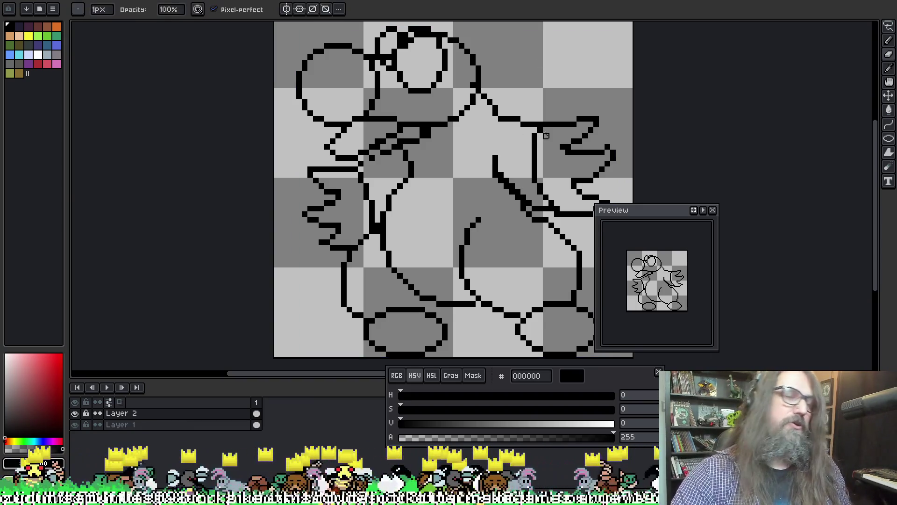
pyautogui.press('e')
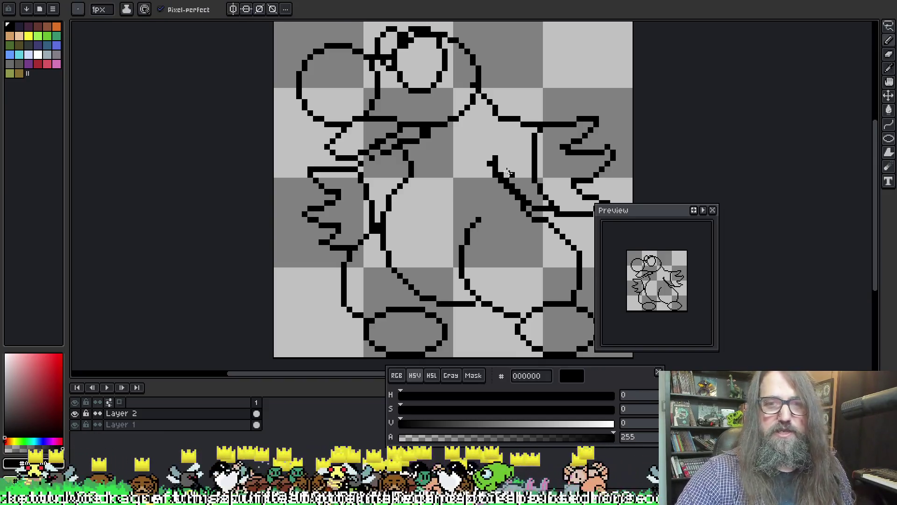
pyautogui.click(494, 158)
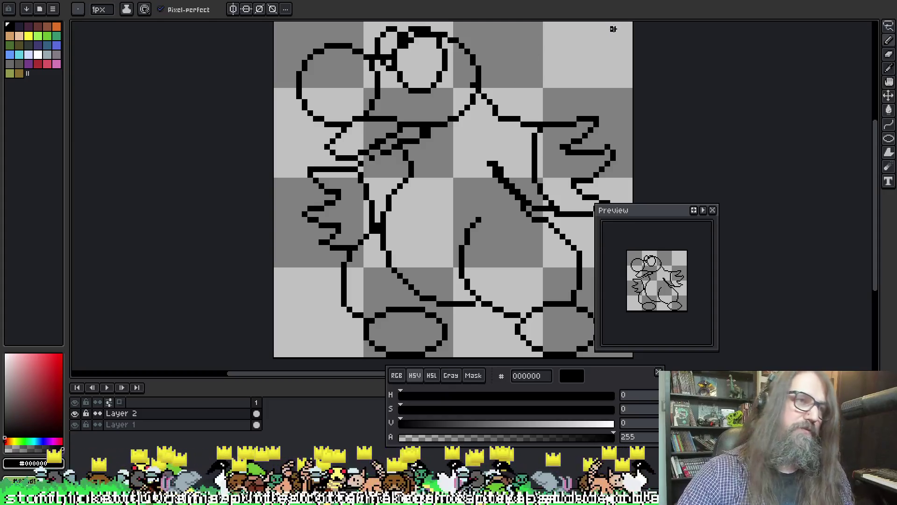
pyautogui.press('b')
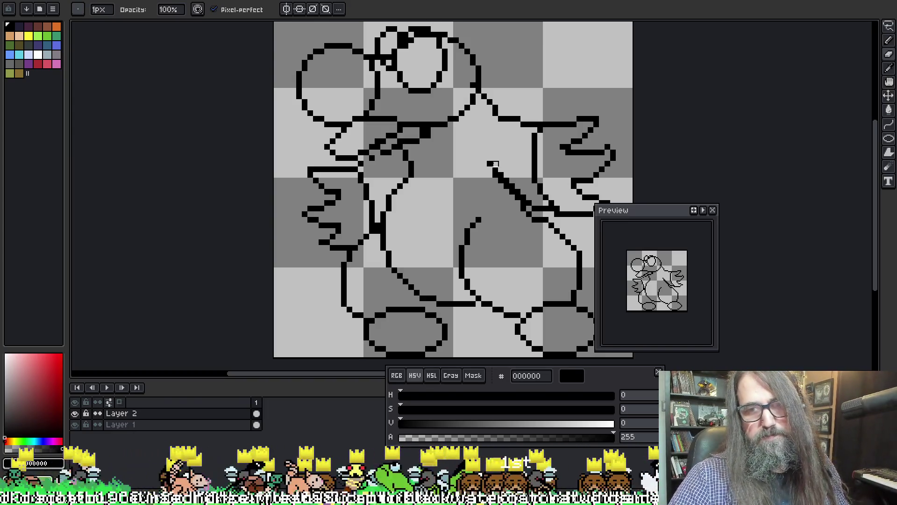
# Step: Thicken the outline of the arm on the left with a short pencil stroke
pyautogui.press('e')
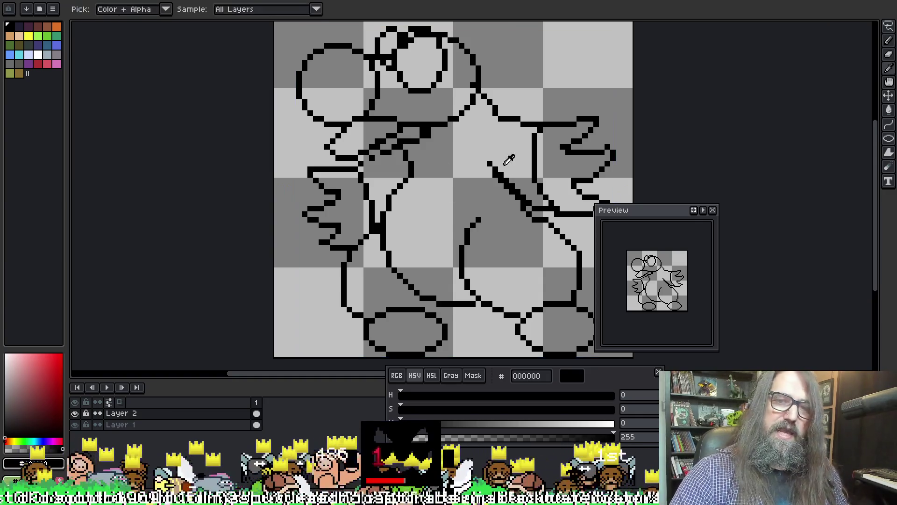
pyautogui.press('b')
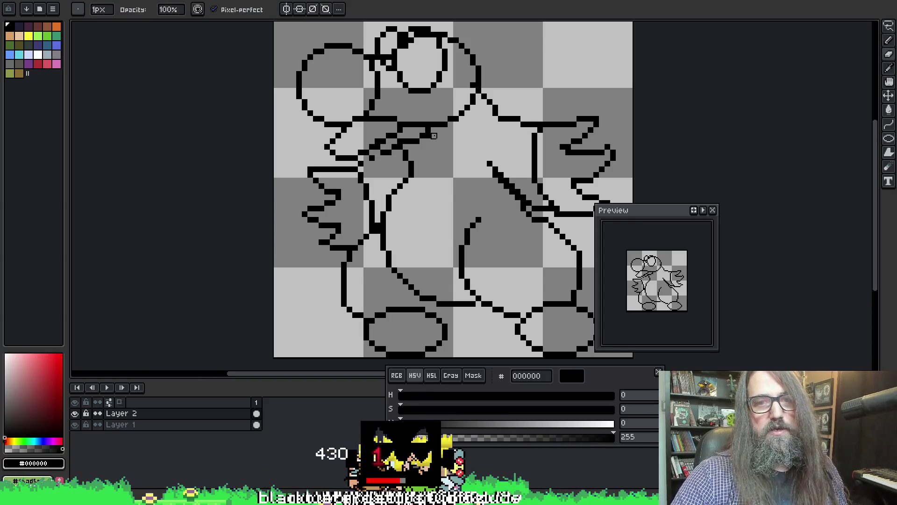
pyautogui.press('e')
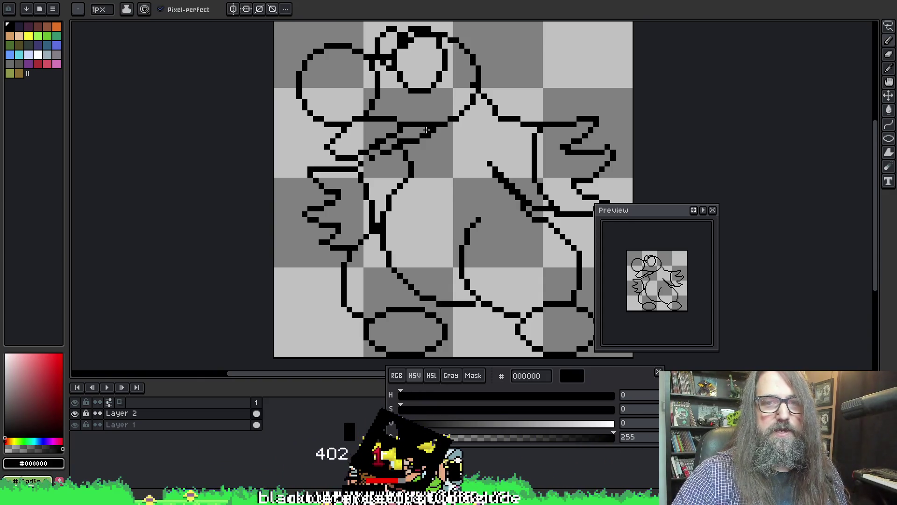
pyautogui.press('b')
pyautogui.press('alt')
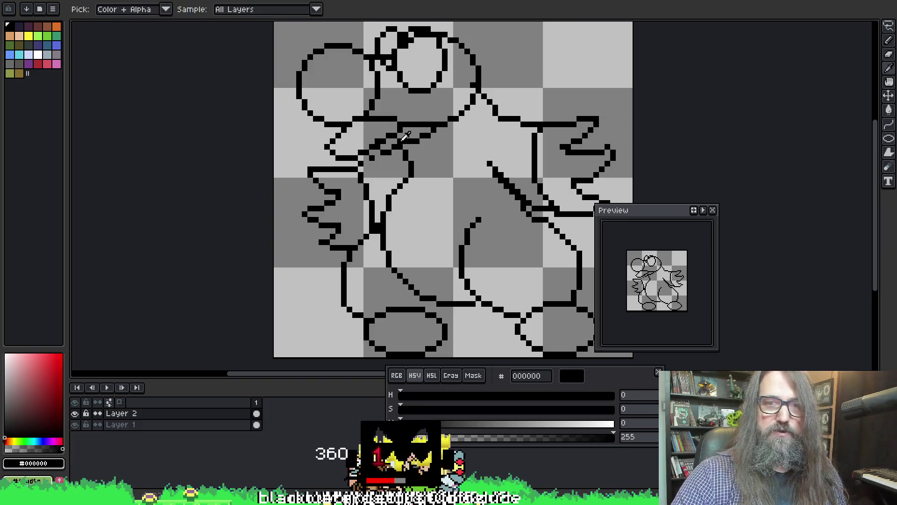
pyautogui.press('e')
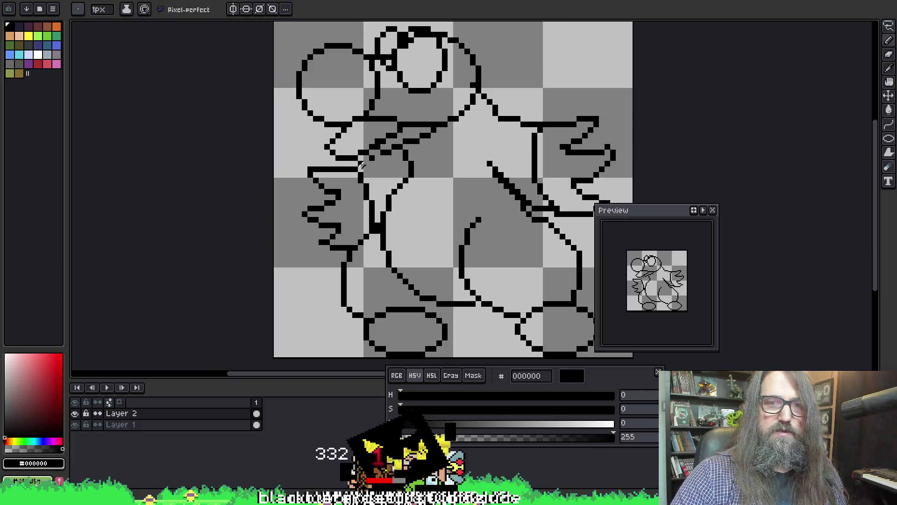
pyautogui.press('ctrl')
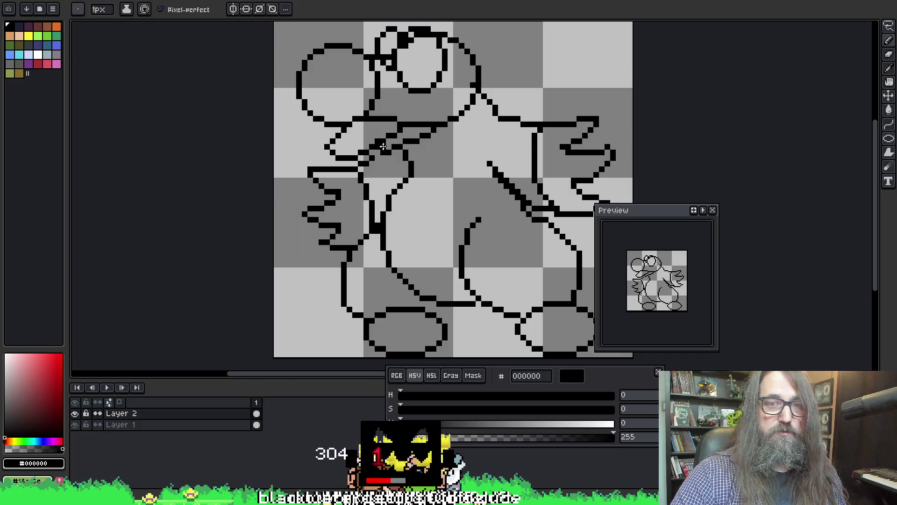
pyautogui.moveTo(385, 147); pyautogui.dragTo(394, 144)
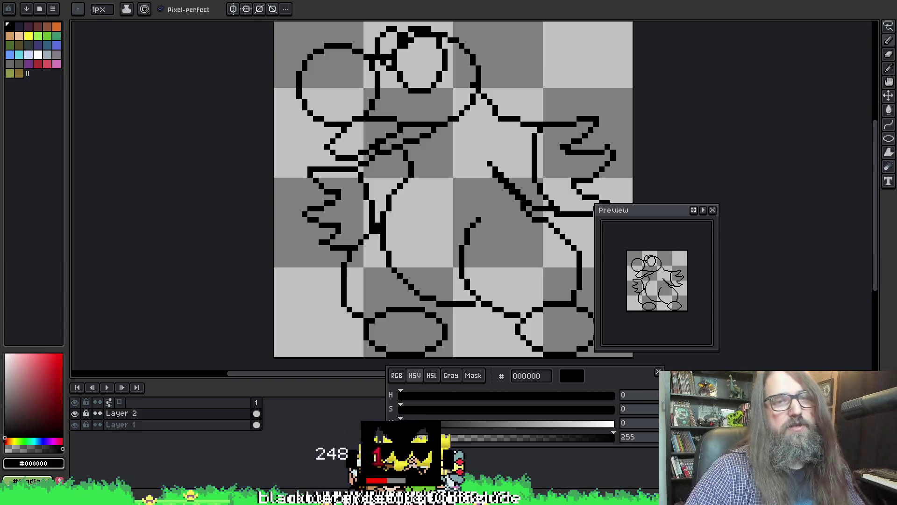
pyautogui.press('b')
pyautogui.scroll(2, 411, 98)
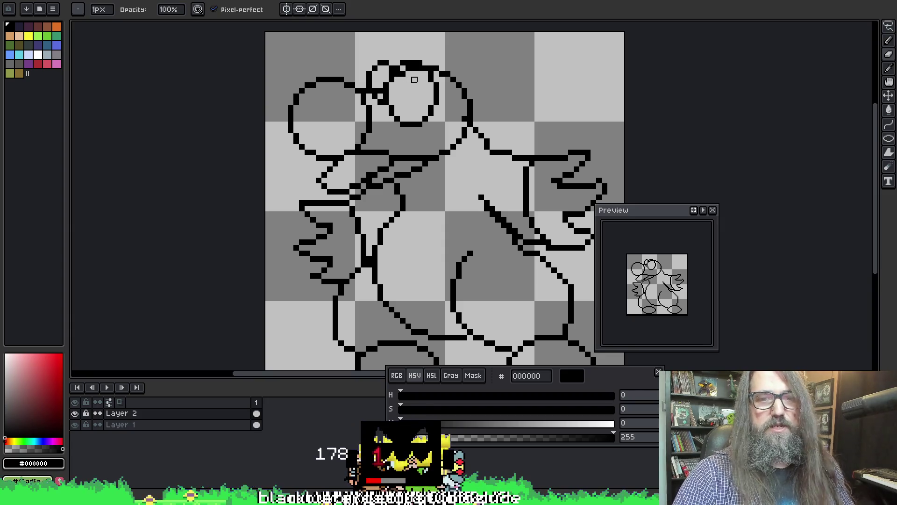
# Step: Erase the thick pixels above the eyes on Layer 1, then return to Layer 2 centred on the head
pyautogui.hotkey('alt', 'Down')
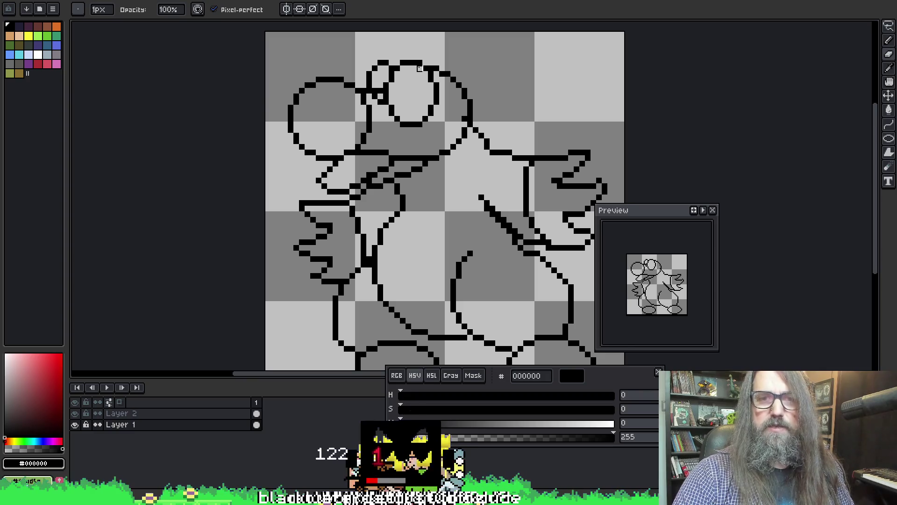
pyautogui.press('e')
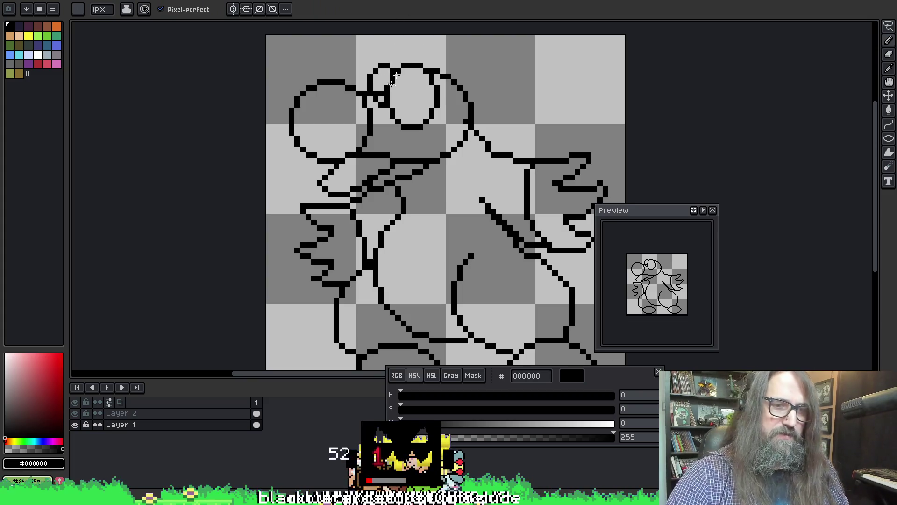
pyautogui.hotkey('alt', 'Up')
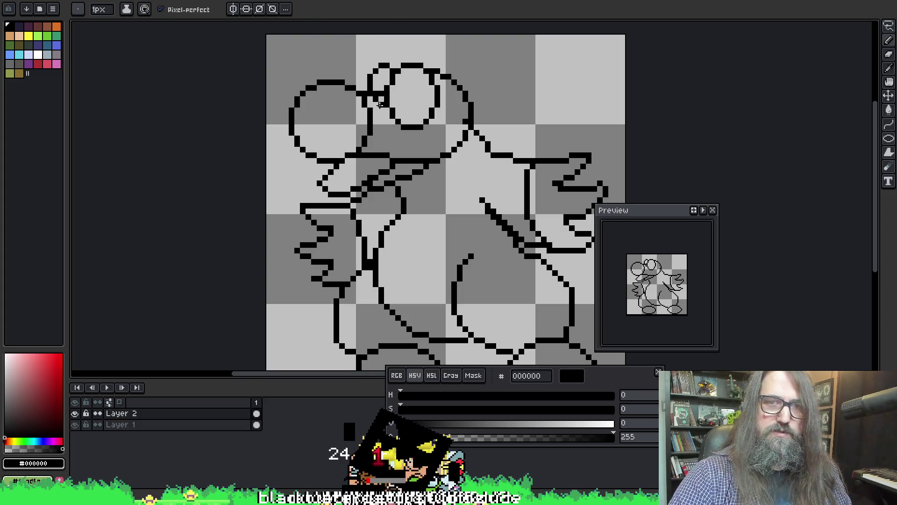
pyautogui.press('e')
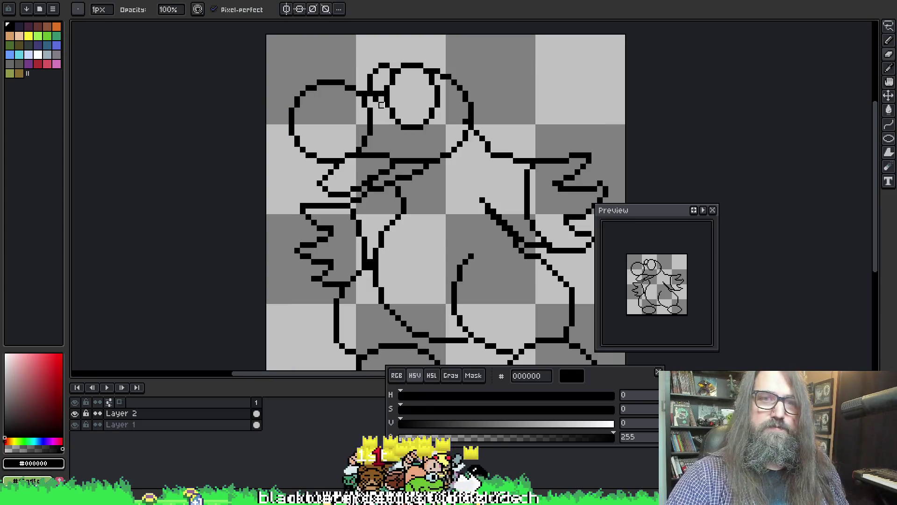
pyautogui.moveTo(421, 94); pyautogui.dragTo(437, 77)
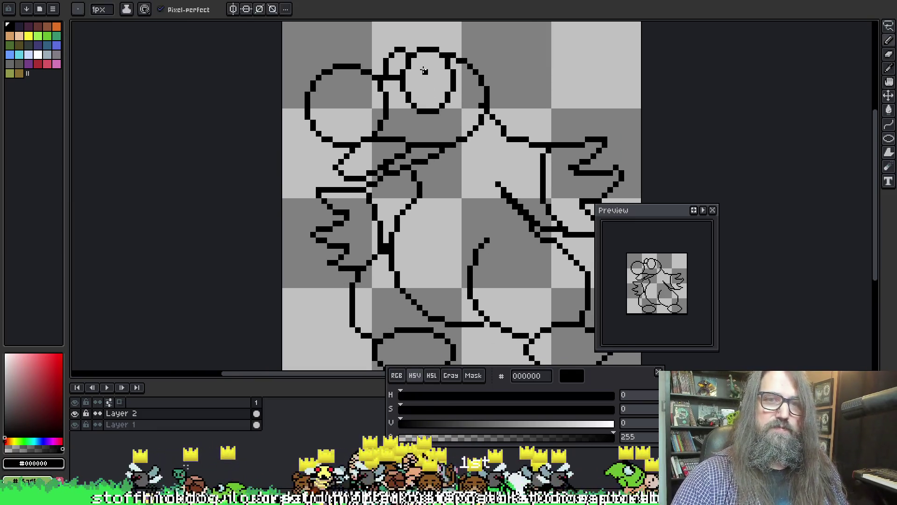
pyautogui.press('b')
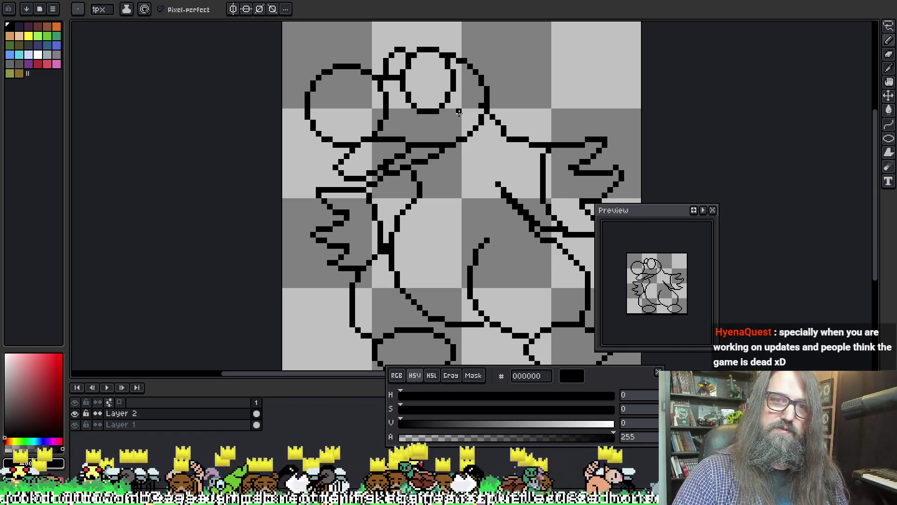
# Step: Draw a stroke from below the eye toward the snout, erase the old mouth lines, and eyedrop black
pyautogui.moveTo(460, 112)
pyautogui.mouseDown()
pyautogui.moveTo(459, 147)
pyautogui.moveTo(405, 172)
pyautogui.moveTo(376, 166)
pyautogui.mouseUp()
pyautogui.press('e')
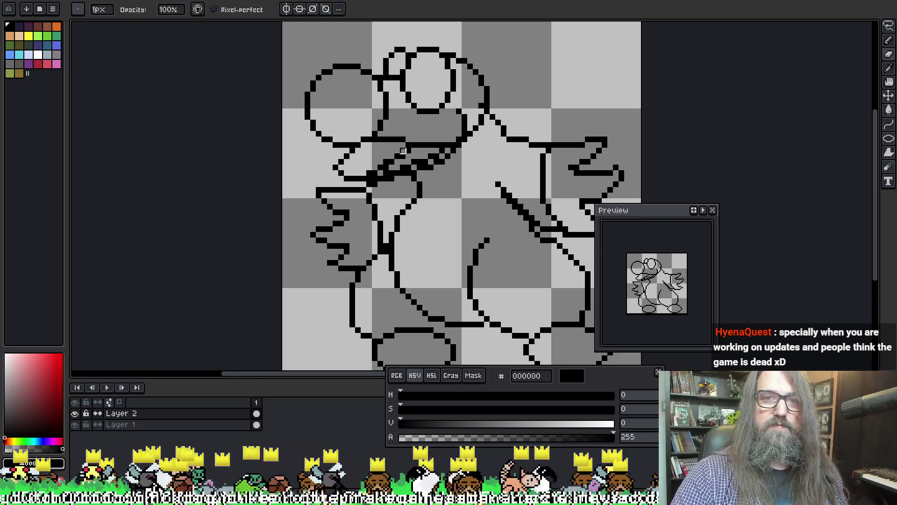
pyautogui.moveTo(421, 146)
pyautogui.mouseDown()
pyautogui.moveTo(375, 168)
pyautogui.moveTo(408, 156)
pyautogui.moveTo(386, 173)
pyautogui.moveTo(437, 150)
pyautogui.mouseUp()
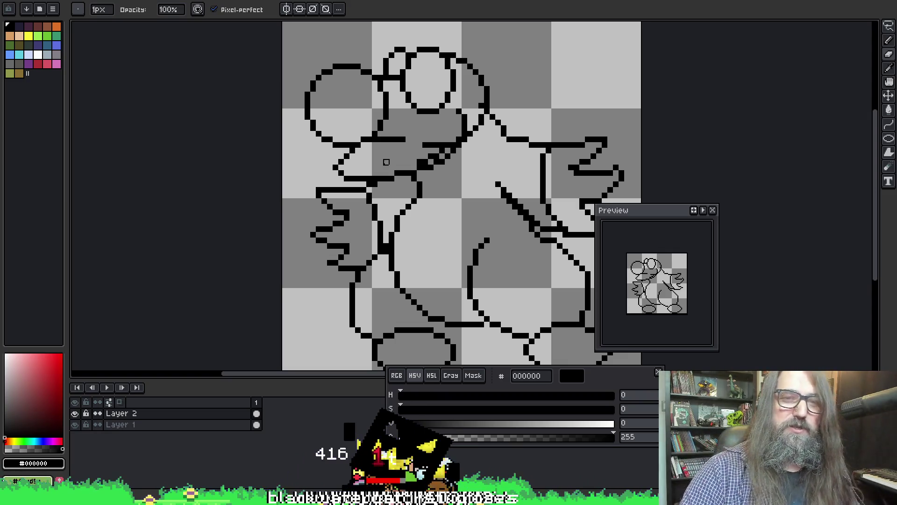
pyautogui.moveTo(420, 146)
pyautogui.mouseDown()
pyautogui.moveTo(368, 150)
pyautogui.moveTo(383, 142)
pyautogui.mouseUp()
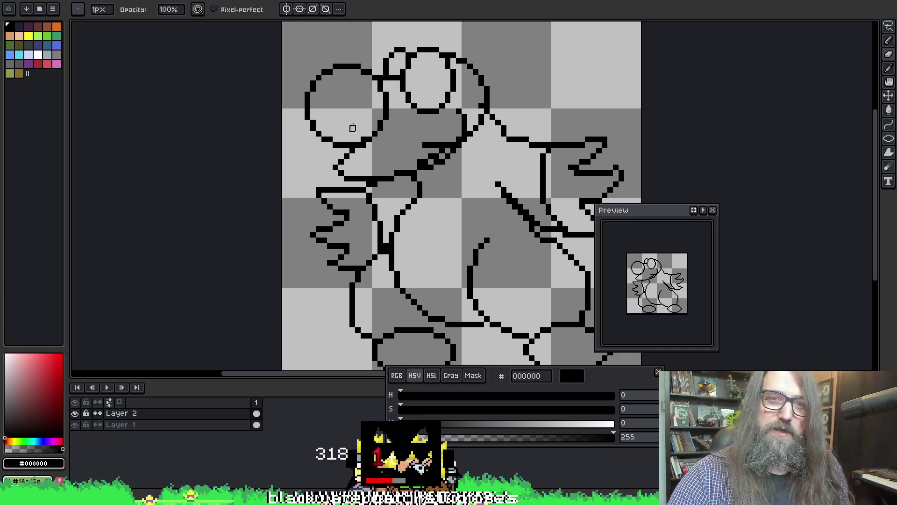
pyautogui.press('alt')
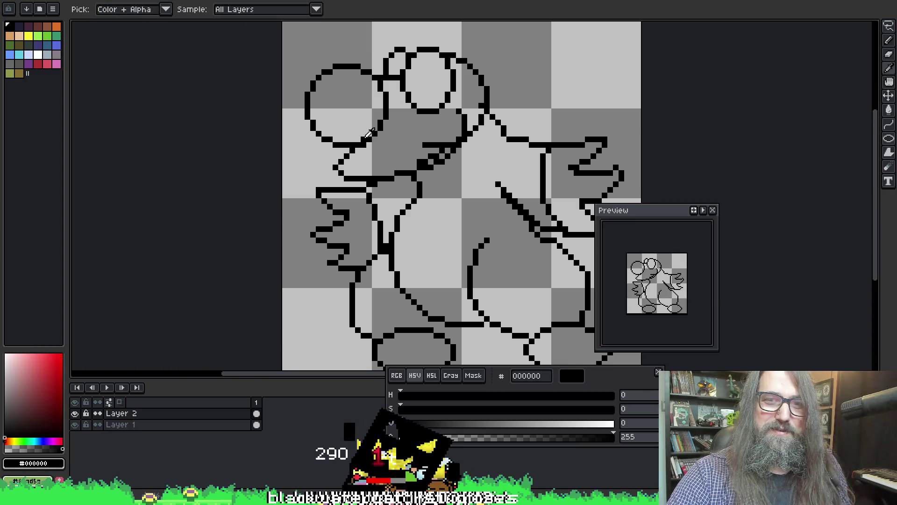
pyautogui.keyDown('alt'); pyautogui.click(363, 134); pyautogui.keyUp('alt')
pyautogui.press('e')
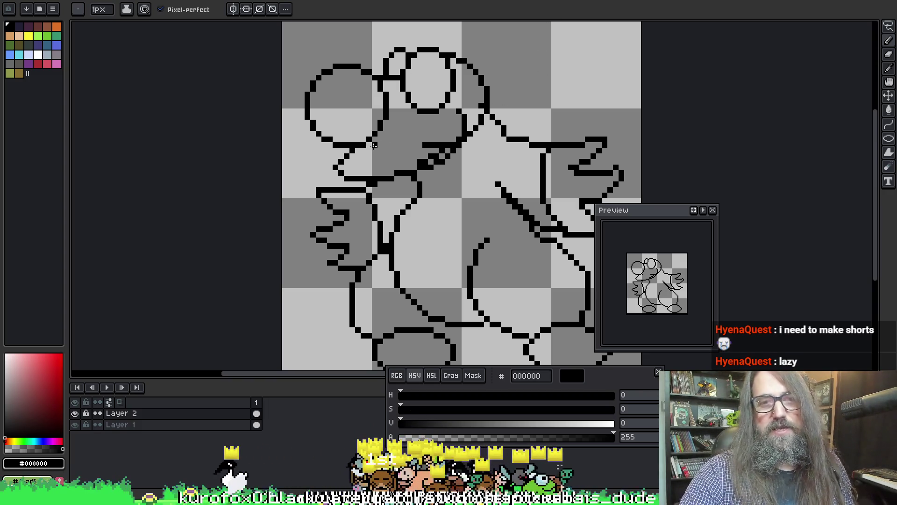
# Step: Draw a stroke under the nose, then erase the line pixels below the nose
pyautogui.moveTo(374, 146); pyautogui.dragTo(423, 144)
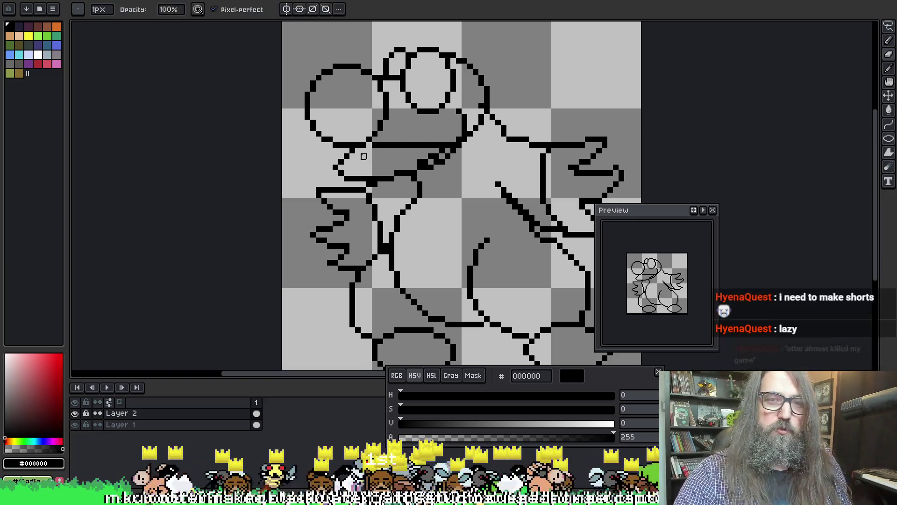
pyautogui.press('e')
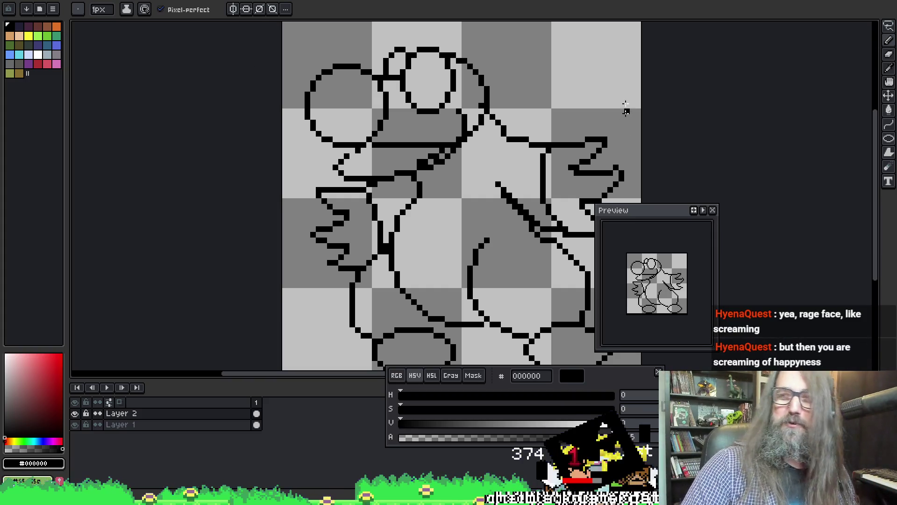
pyautogui.press('b')
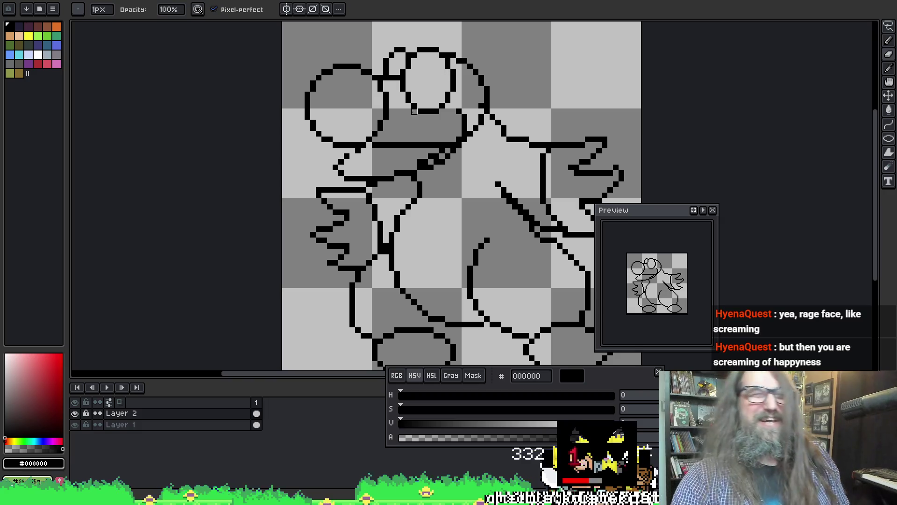
pyautogui.moveTo(374, 151); pyautogui.dragTo(405, 144)
# Step: Redraw the beak's top outline with short pencil strokes and added pixels
pyautogui.press('e')
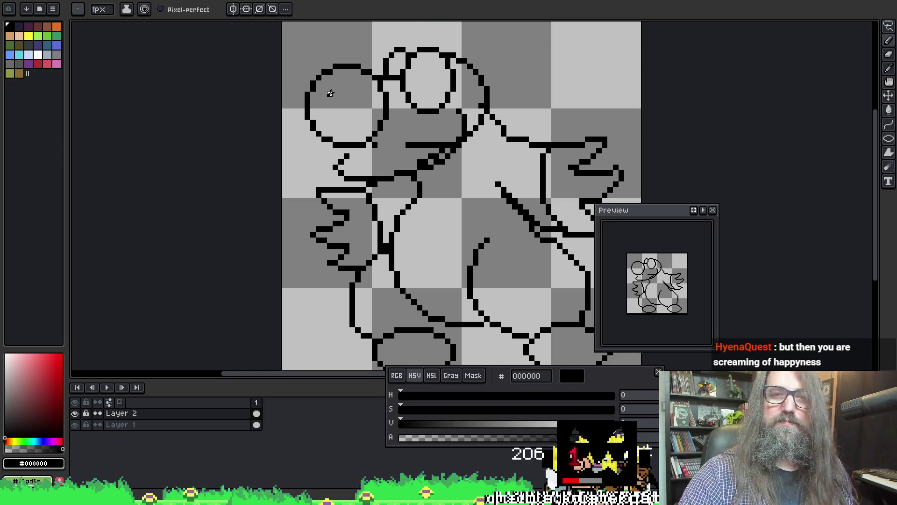
pyautogui.press('b')
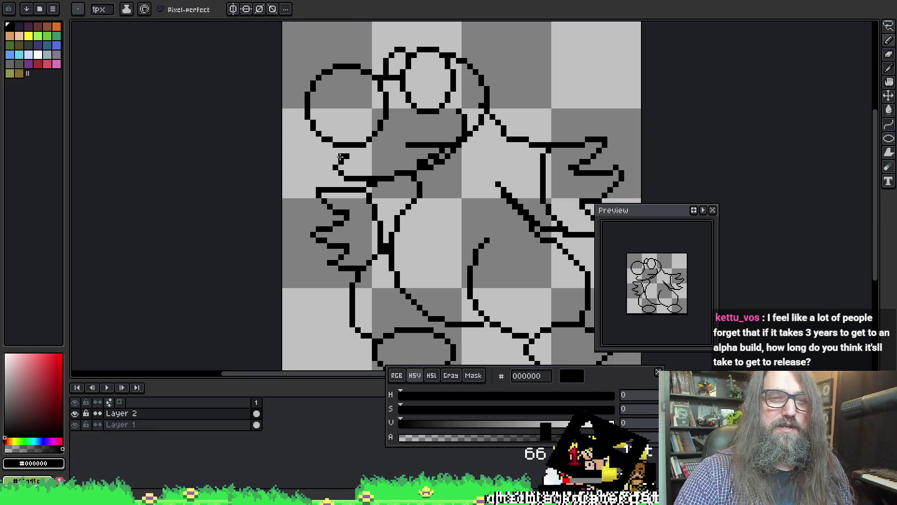
pyautogui.moveTo(353, 156); pyautogui.dragTo(342, 155)
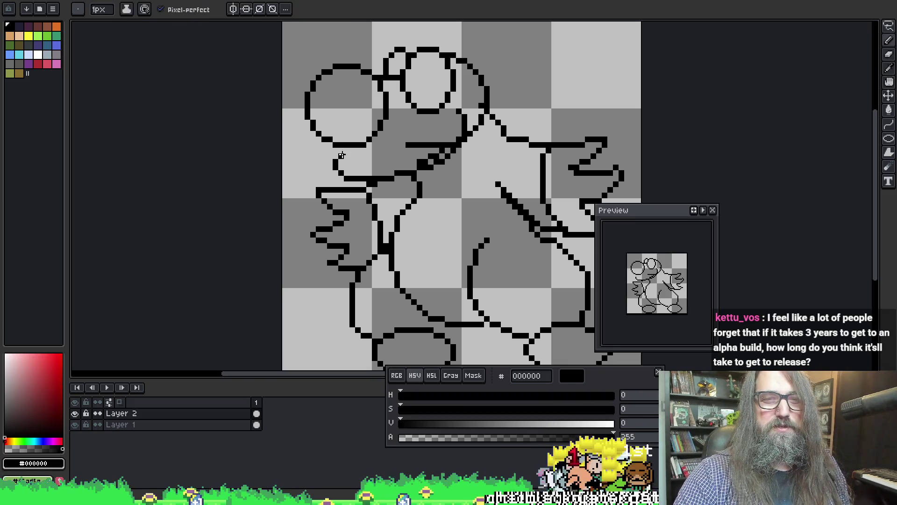
pyautogui.click(345, 149)
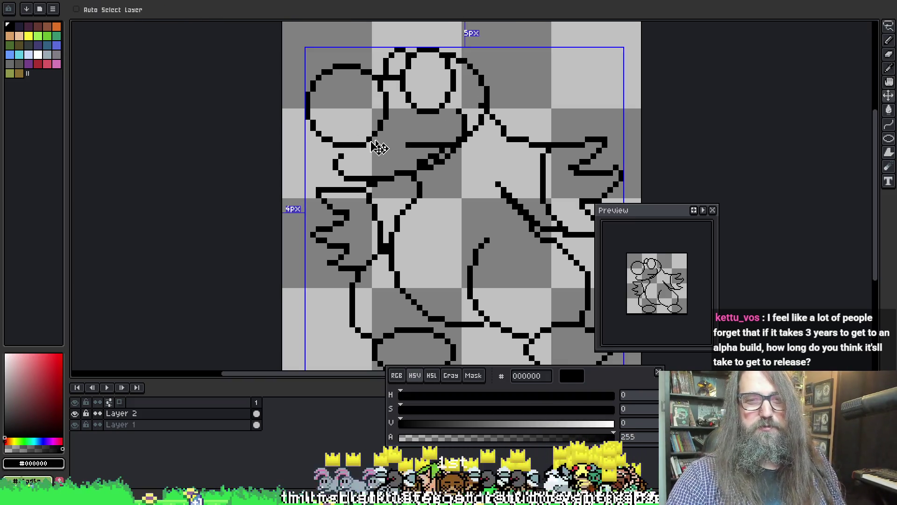
# Step: Draw the outline along the top of the beak and touch up its lower left
pyautogui.moveTo(355, 150); pyautogui.dragTo(405, 145)
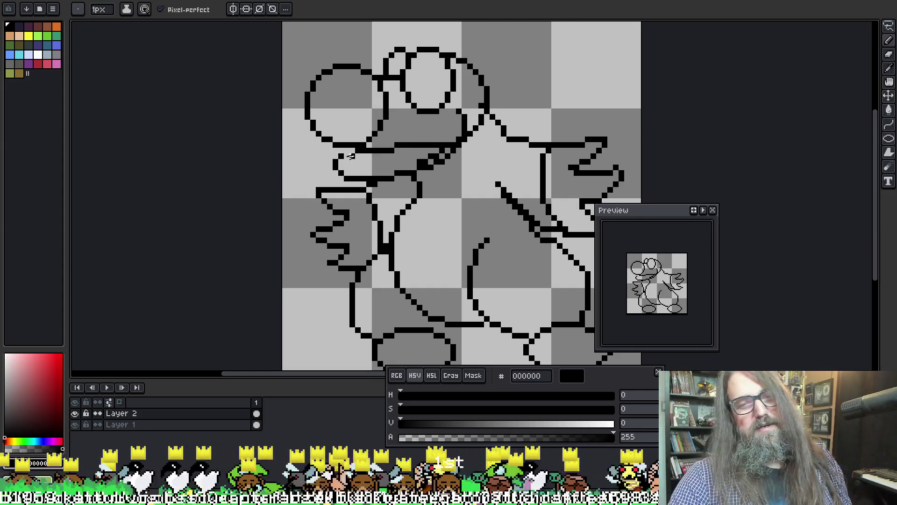
pyautogui.press('e')
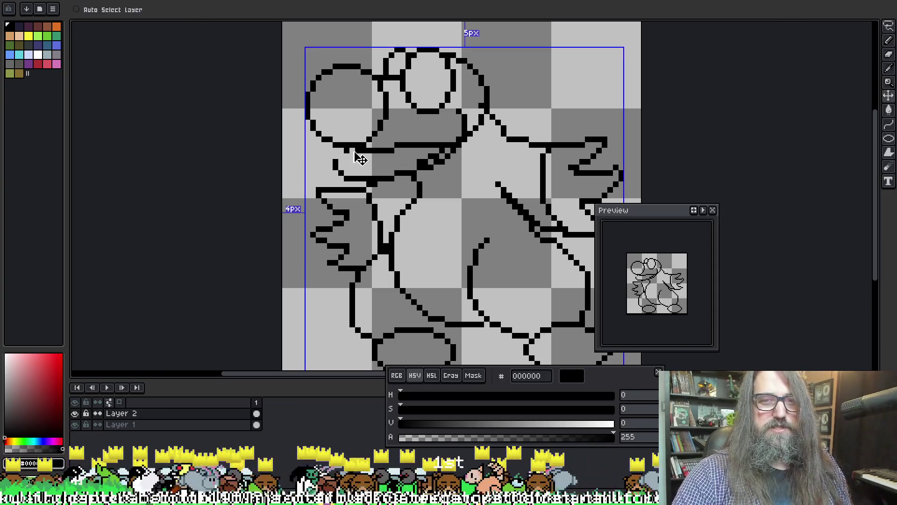
pyautogui.moveTo(354, 153); pyautogui.dragTo(346, 152)
pyautogui.press('b')
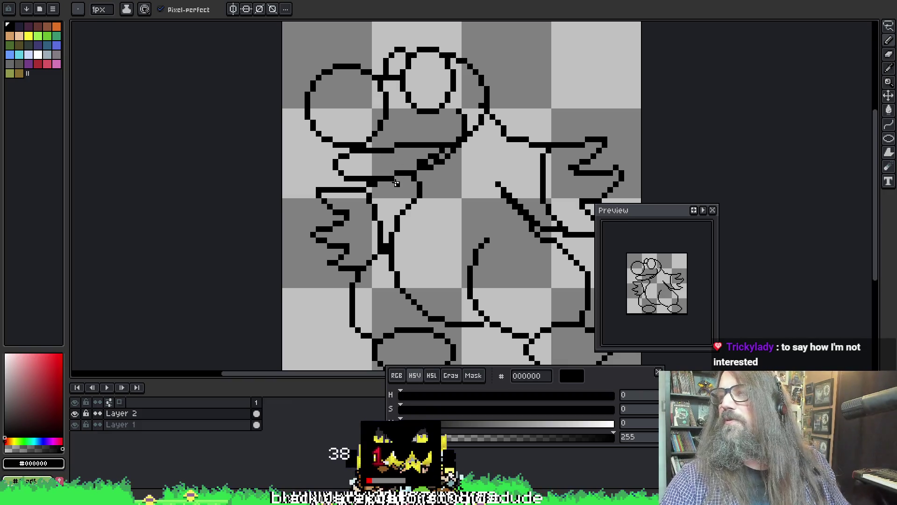
# Step: Erase the segment under the nose and redraw the mouth line in opaque black
pyautogui.keyDown('alt'); pyautogui.click(399, 143); pyautogui.keyUp('alt')
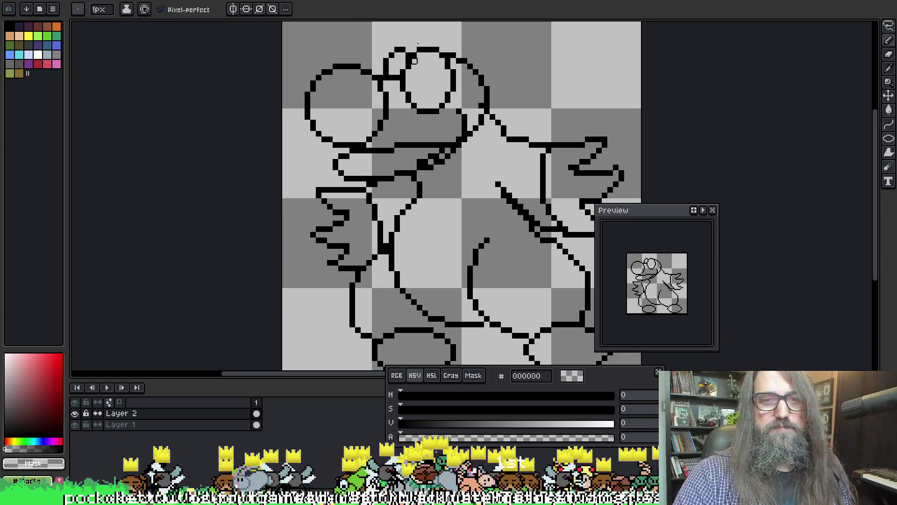
pyautogui.press('e')
pyautogui.moveTo(369, 150); pyautogui.dragTo(404, 144)
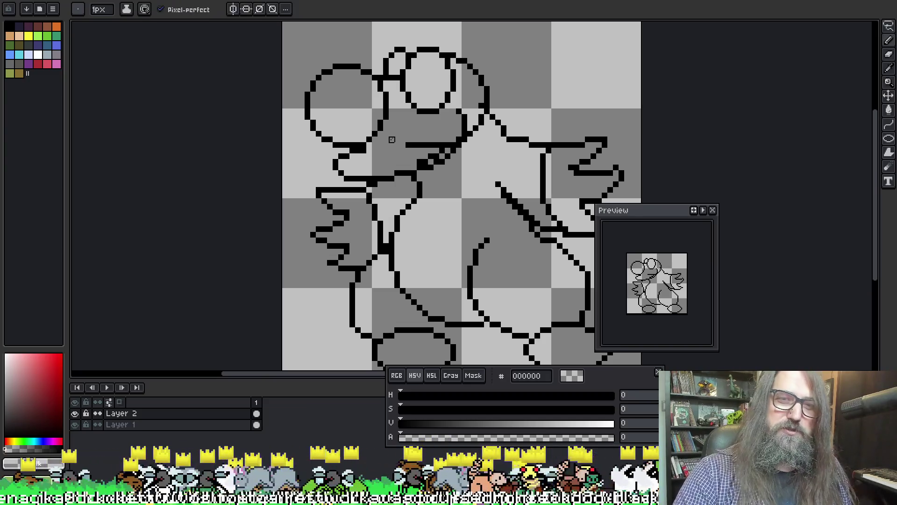
pyautogui.press('alt')
pyautogui.keyDown('alt'); pyautogui.click(421, 143); pyautogui.keyUp('alt')
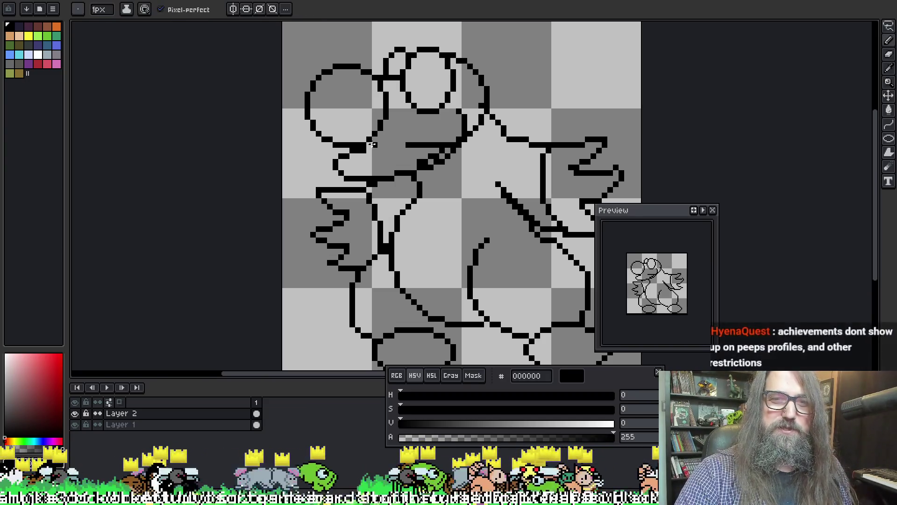
pyautogui.moveTo(374, 140); pyautogui.dragTo(437, 141)
pyautogui.press('e')
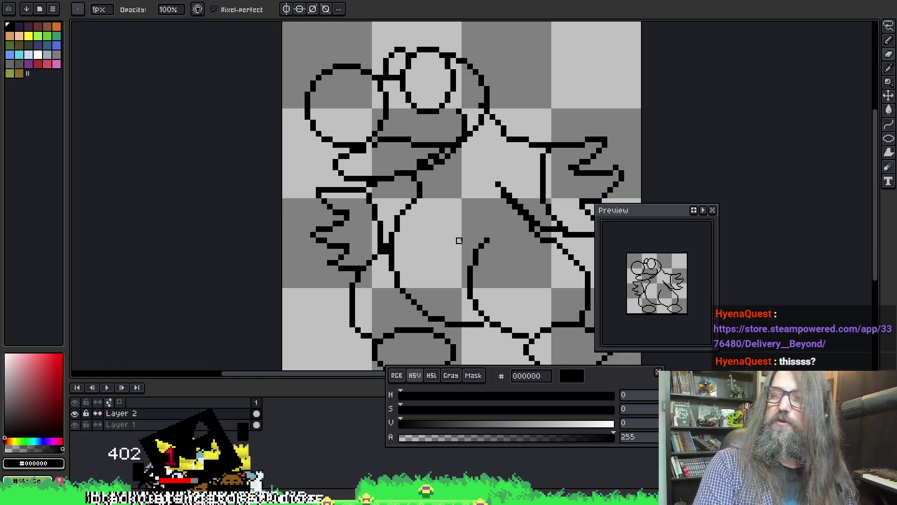
# Step: Pan down to the creature's lower body and feet, then switch to the Delivery & Beyond page
pyautogui.scroll(5, 459, 241)
pyautogui.press('h')
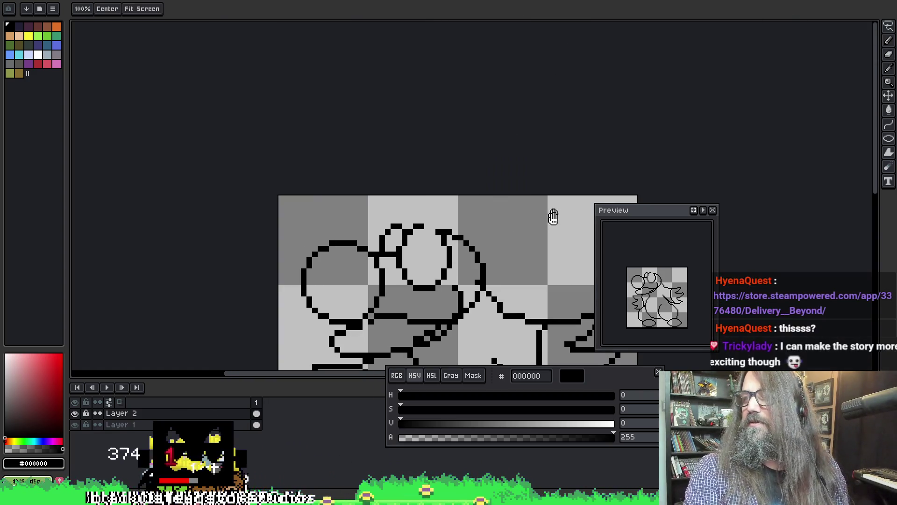
pyautogui.moveTo(553, 216); pyautogui.dragTo(521, 106)
pyautogui.moveTo(487, 146); pyautogui.dragTo(477, 80)
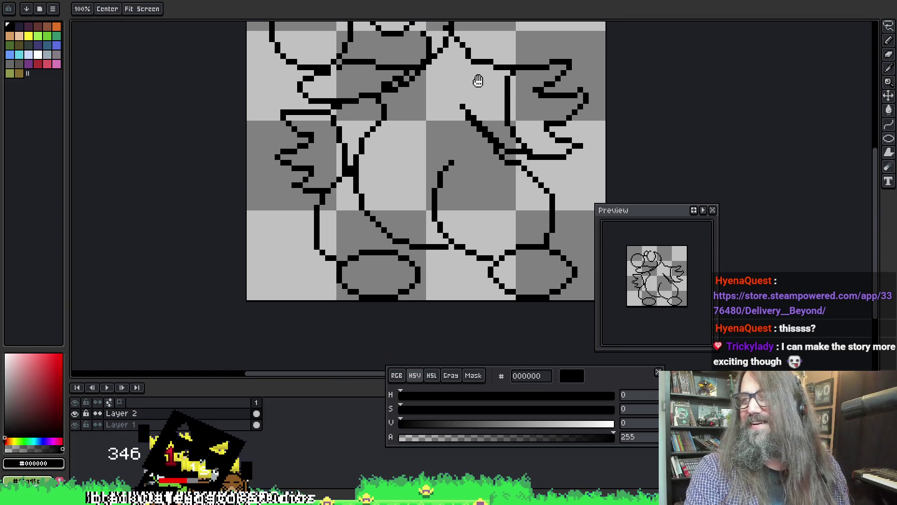
pyautogui.press('b')
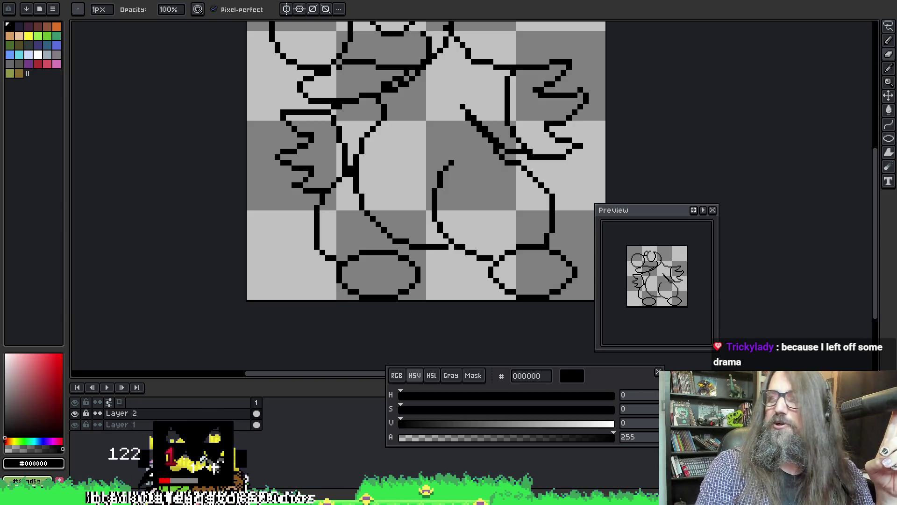
pyautogui.hotkey('alt', 'Tab')
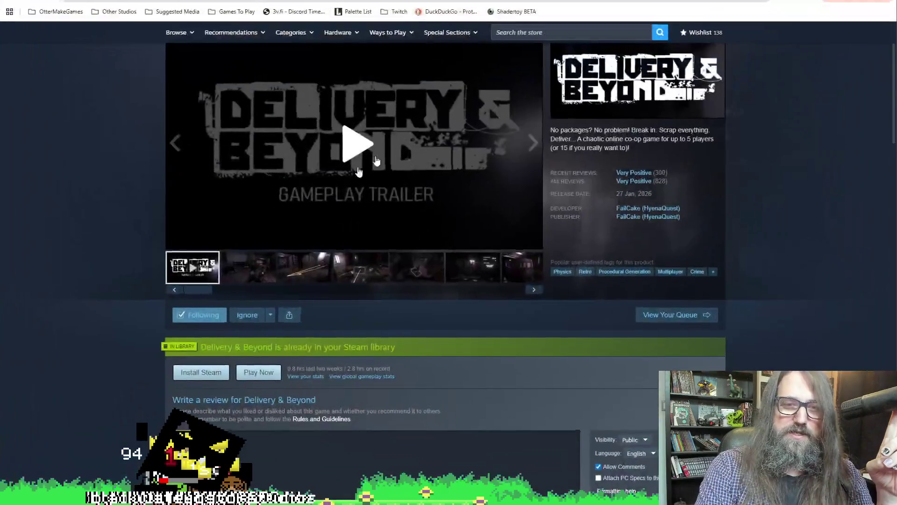
# Step: Scroll the Delivery & Beyond store page to the top and return to the Aseprite sketch
pyautogui.scroll(1, 280, 264)
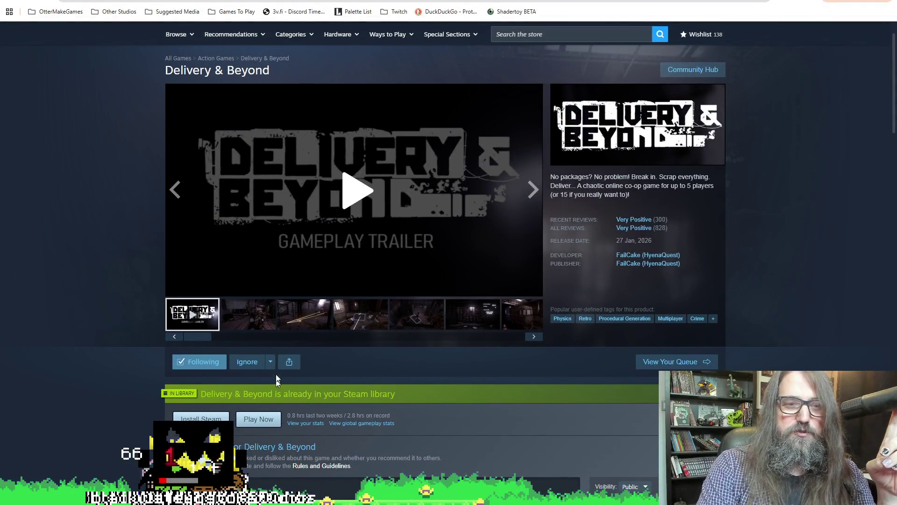
pyautogui.scroll(1, 322, 327)
pyautogui.scroll(-1, 326, 344)
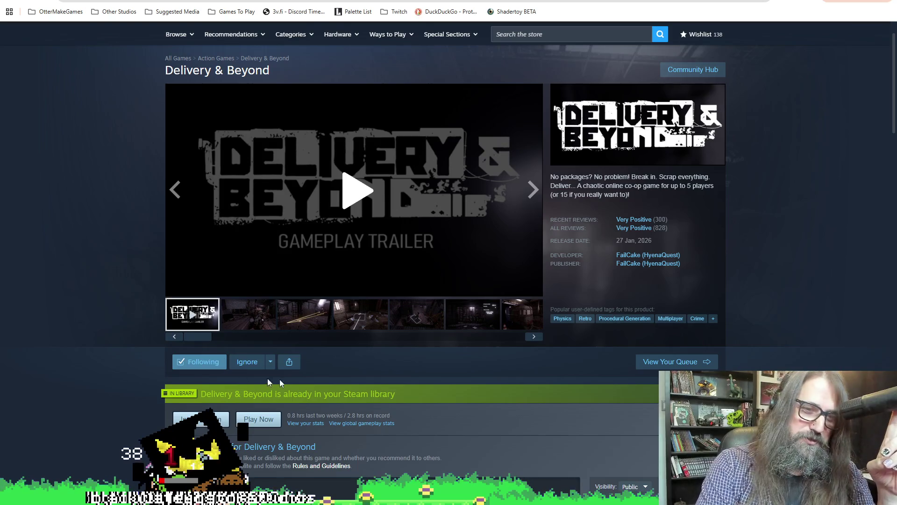
pyautogui.hotkey('alt', 'Tab')
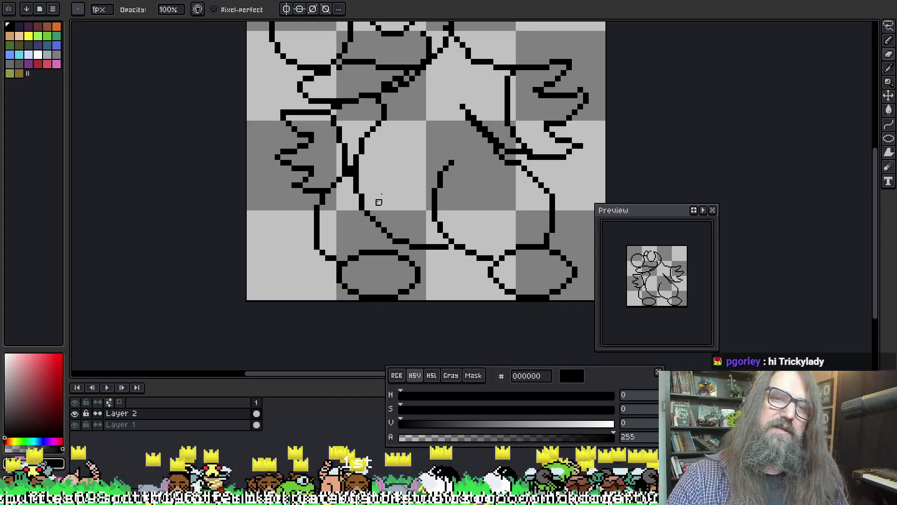
# Step: Bring the Weather Dominance store page from the taskbar in front of the Aseprite sketch
pyautogui.scroll(5, 376, 200)
pyautogui.press('alt')
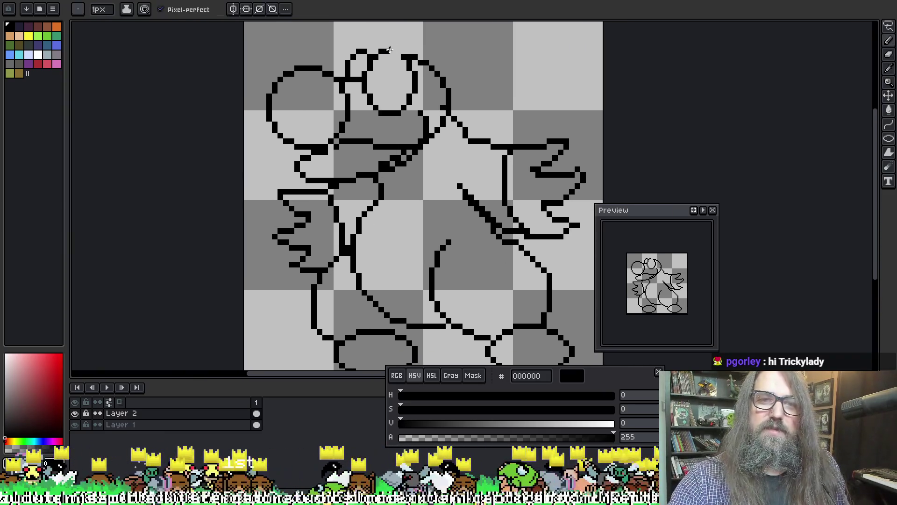
pyautogui.scroll(2, 394, 79)
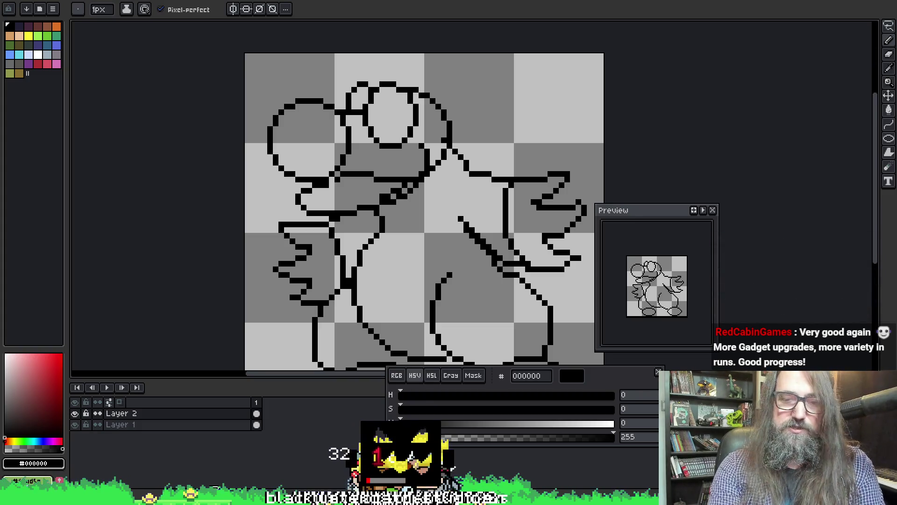
pyautogui.moveTo(324, 497)
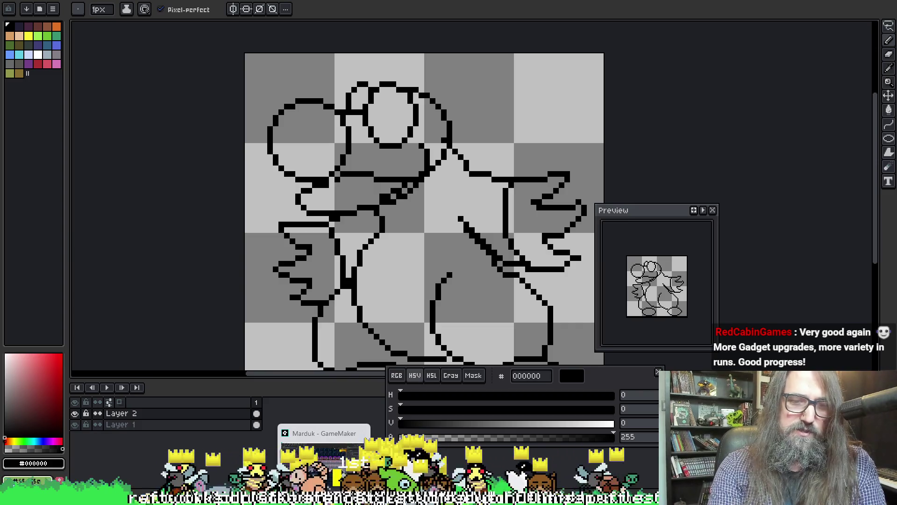
pyautogui.moveTo(200, 498)
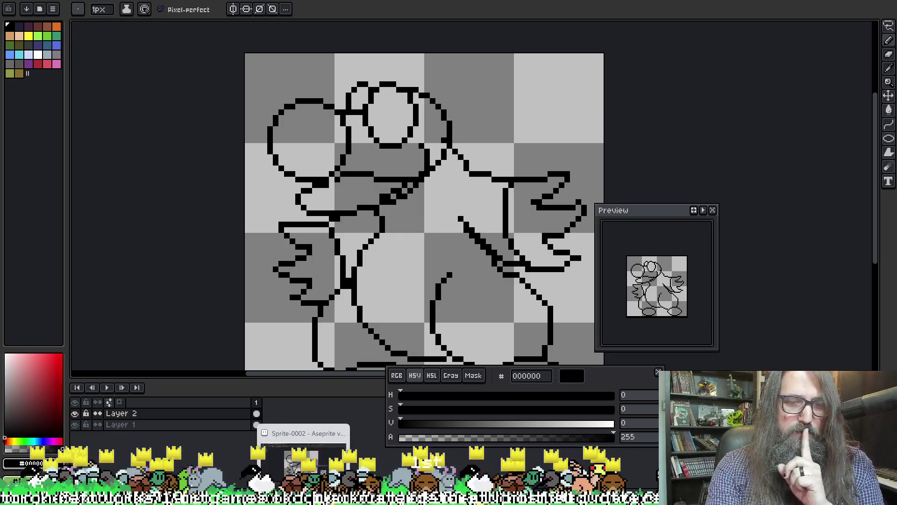
pyautogui.moveTo(549, 498)
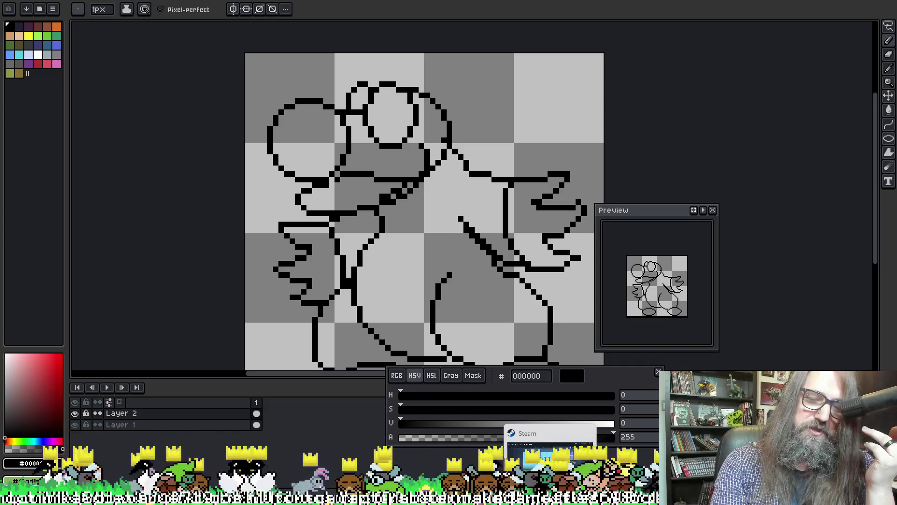
pyautogui.click(551, 455)
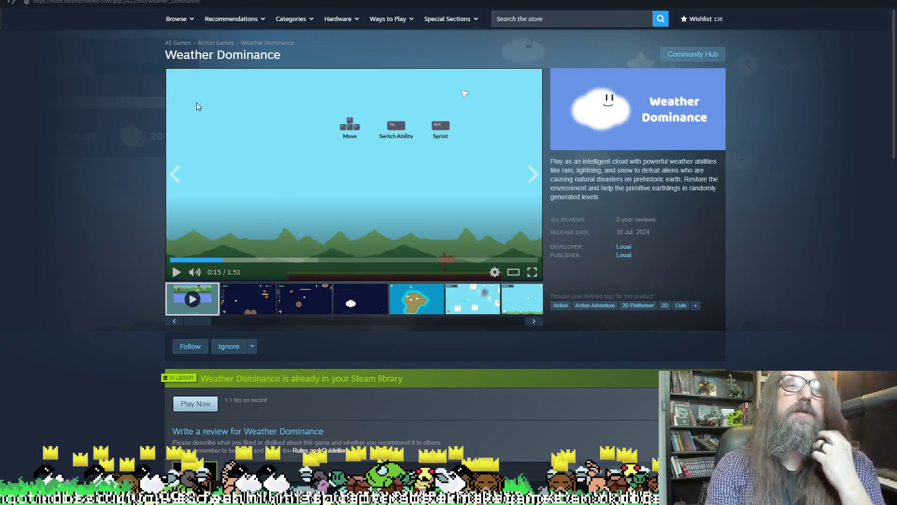
# Step: Select Space Scavenger 2 Demo in the Steam library and view its store page
pyautogui.click(93, 4)
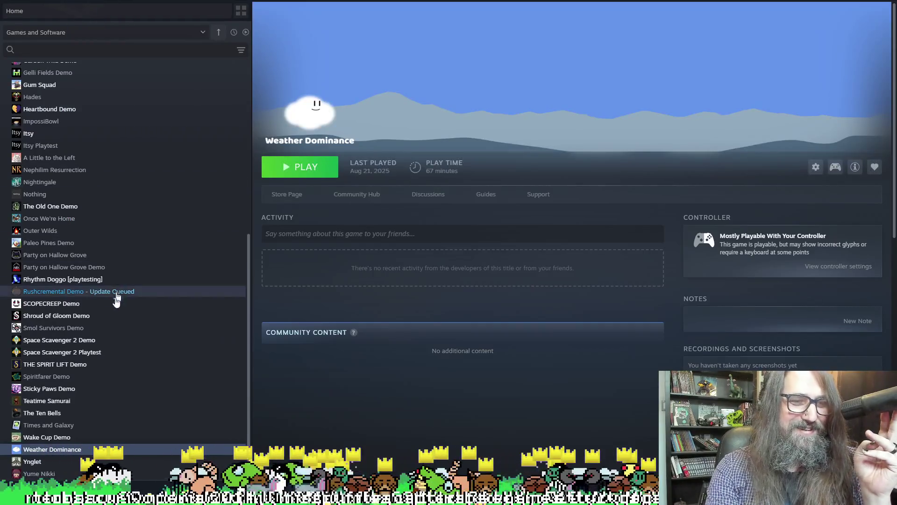
pyautogui.click(75, 341)
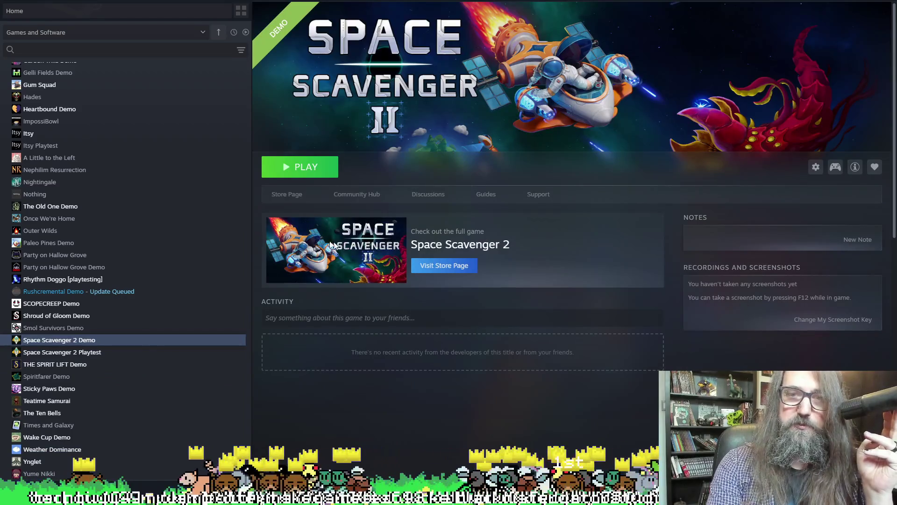
pyautogui.click(279, 199)
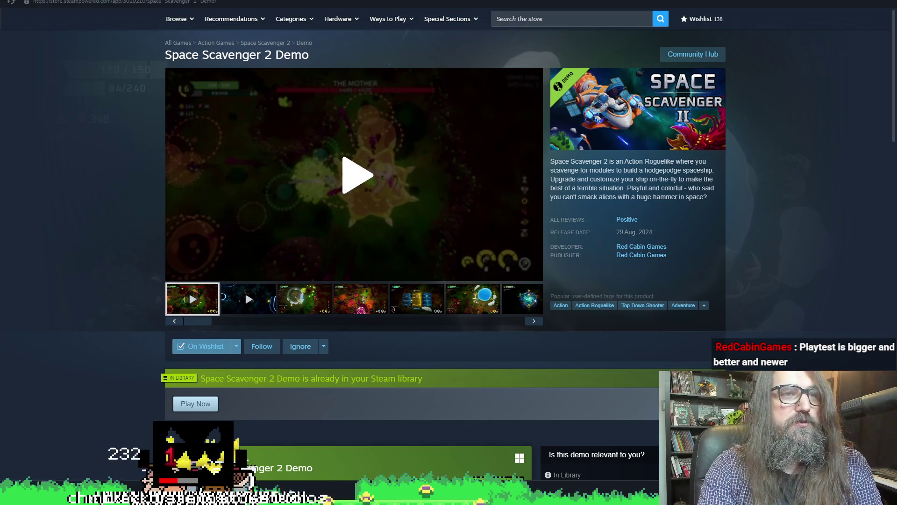
# Step: Select the Space Scavenger 2 Playtest and open the full Space Scavenger 2 store page
pyautogui.click(191, 403)
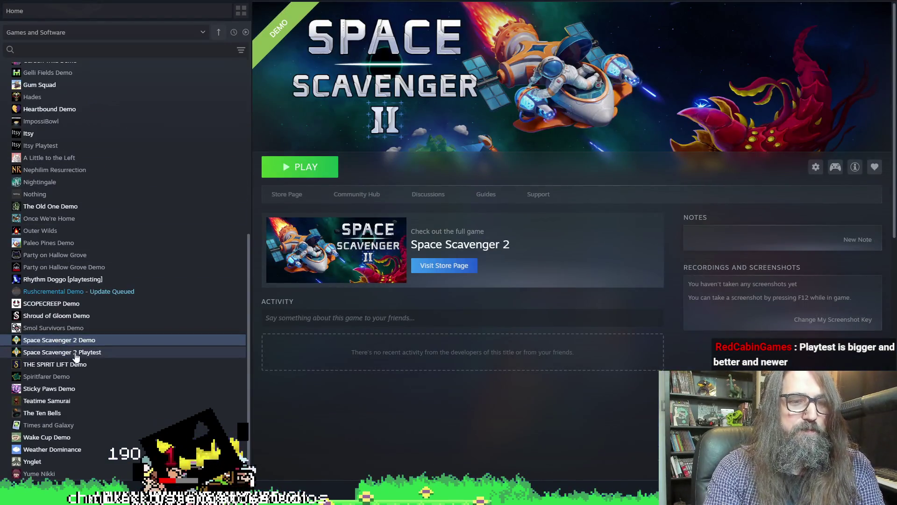
pyautogui.click(86, 356)
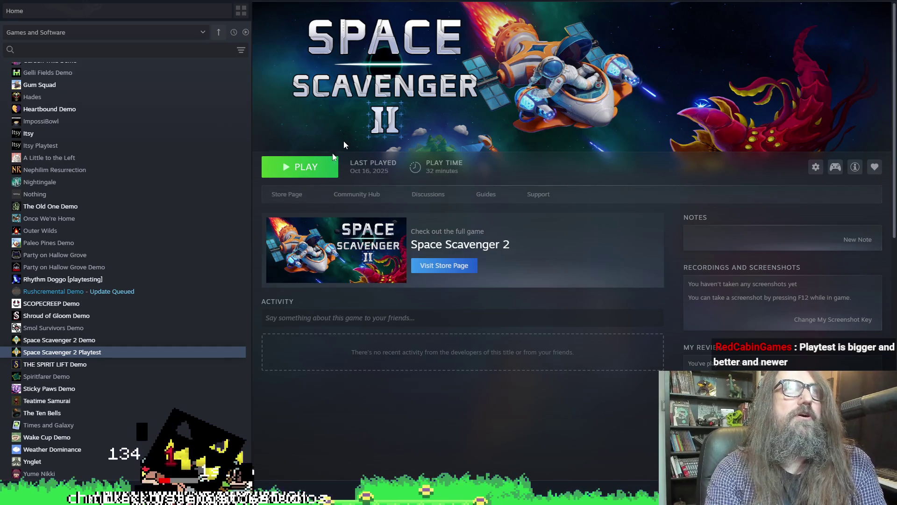
pyautogui.click(294, 198)
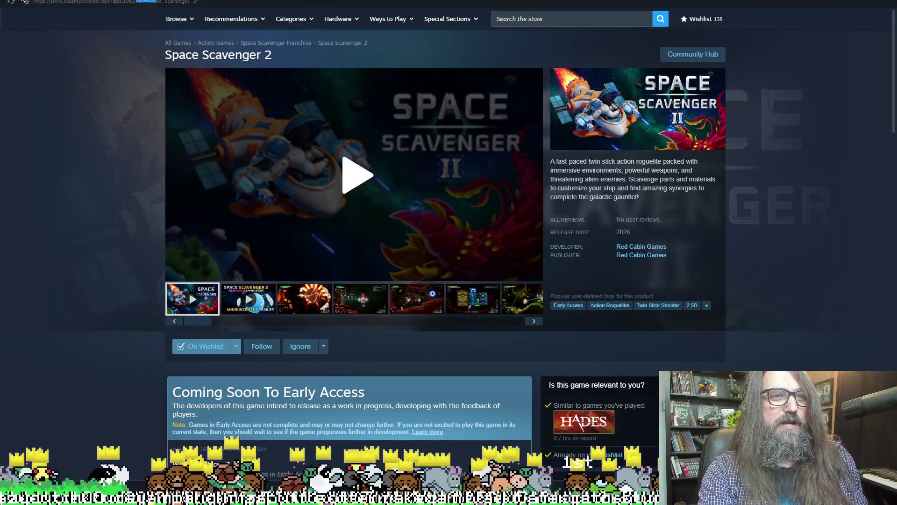
pyautogui.click(127, 1)
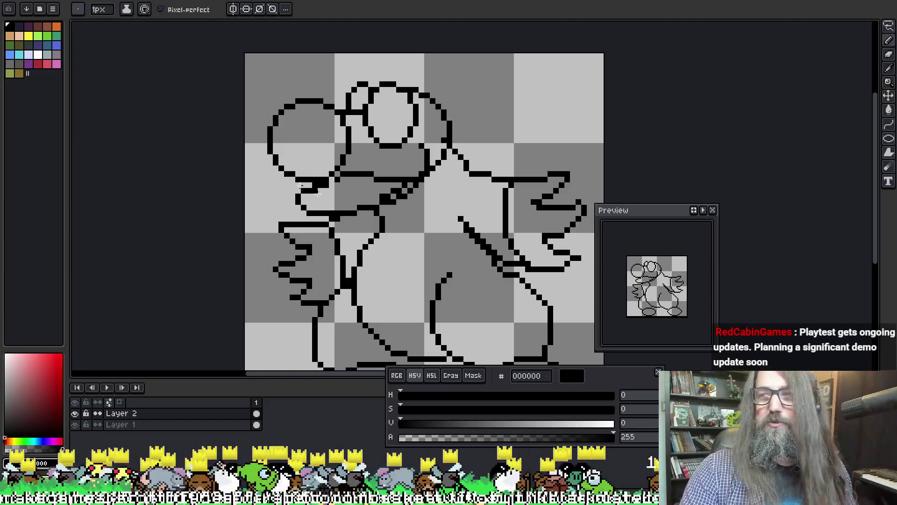
# Step: Leave the Aseprite sketch and switch over to the room_level_park_1A room editor in GameMaker
pyautogui.press('v')
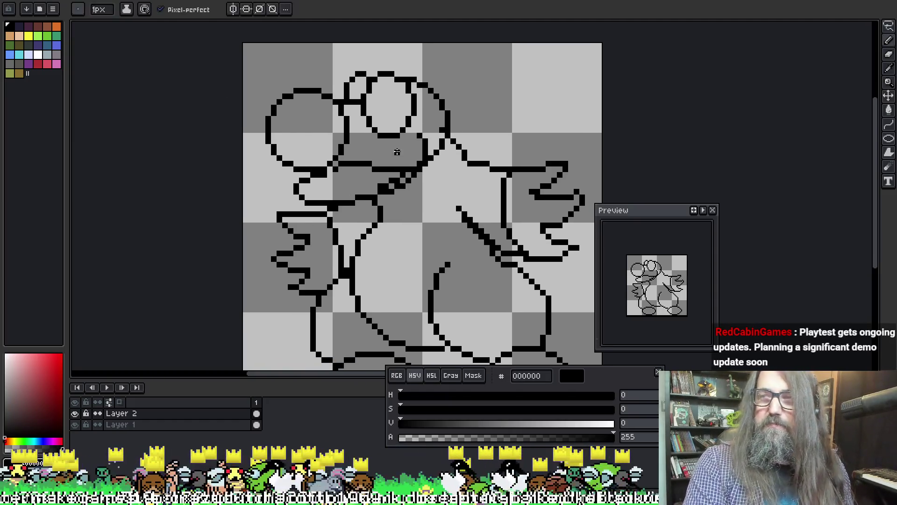
pyautogui.press('b')
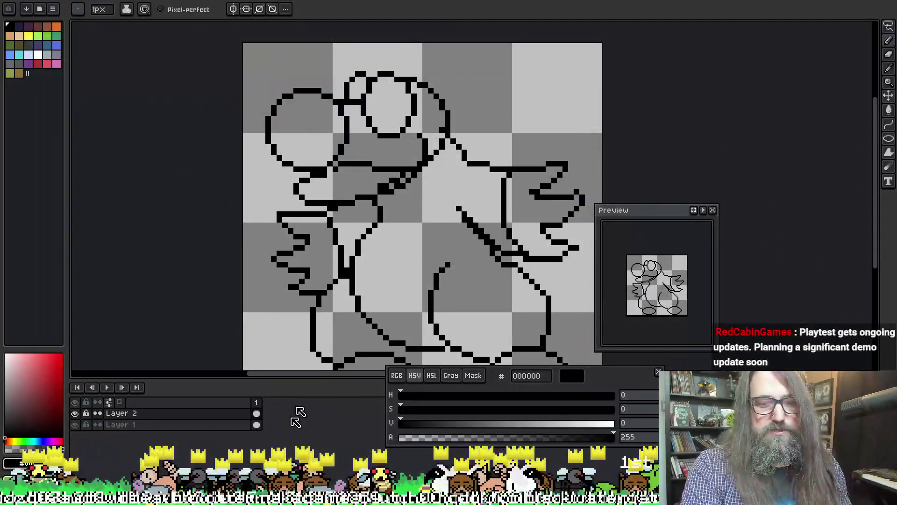
pyautogui.hotkey('alt', 'Tab')
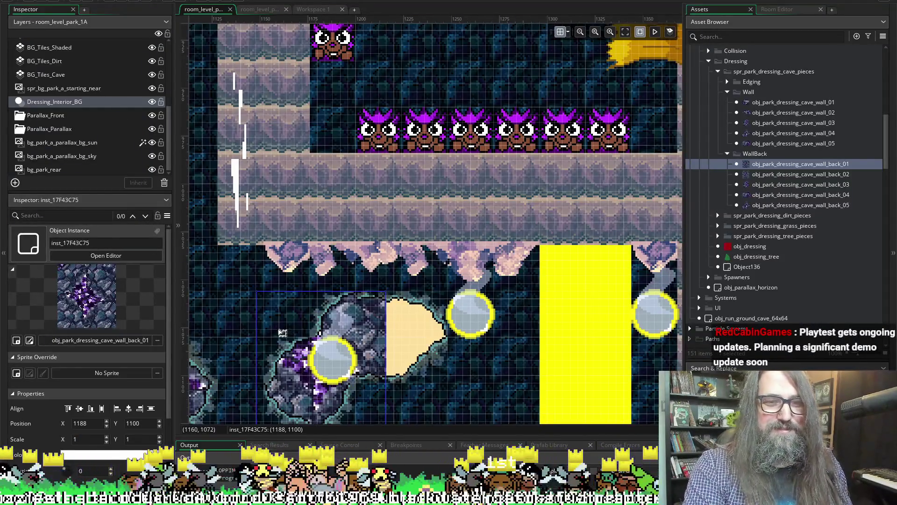
# Step: Alt-drag the cave rock instance to place a duplicate just to its right
pyautogui.scroll(-3, 312, 357)
pyautogui.moveTo(343, 289)
pyautogui.mouseDown()
pyautogui.moveTo(496, 257)
pyautogui.moveTo(476, 266)
pyautogui.moveTo(446, 261)
pyautogui.mouseUp()
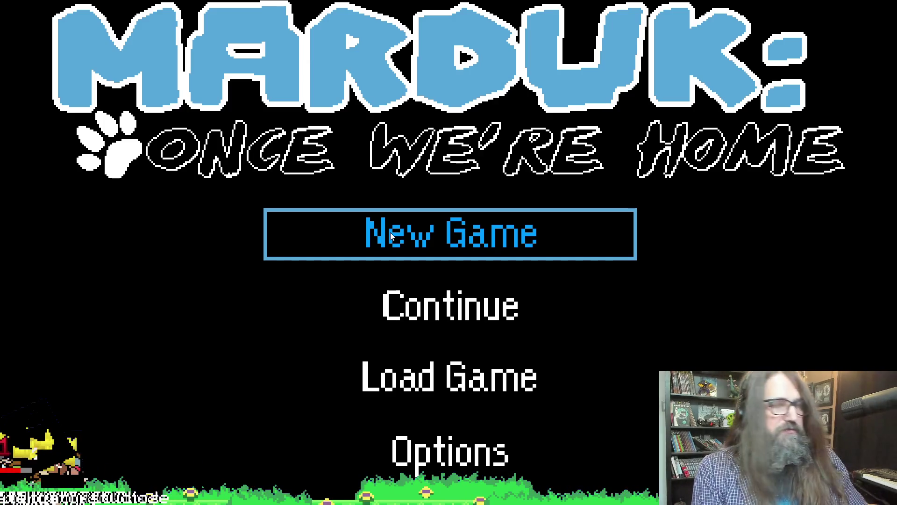
# Step: Continue the saved game and roll right through the stone wall and hay blocks
pyautogui.press('Down')
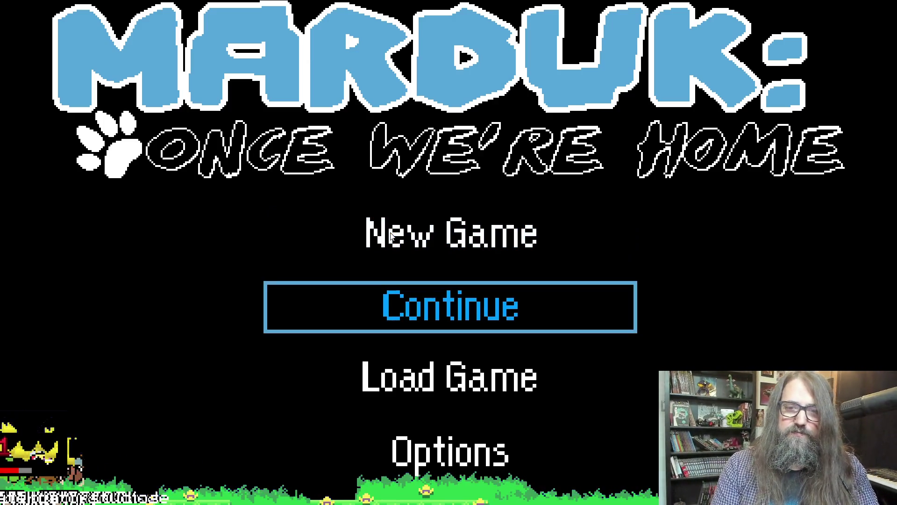
pyautogui.press('Return')
pyautogui.press('Right')
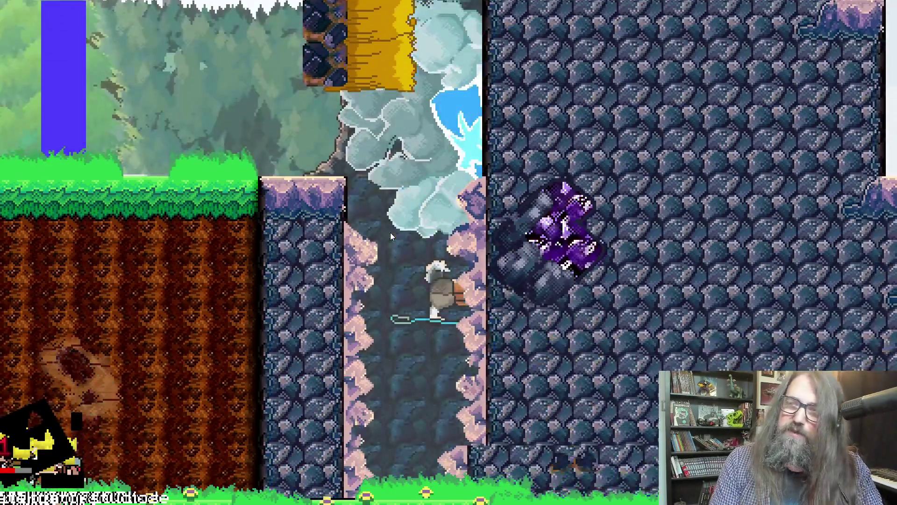
pyautogui.press('Right')
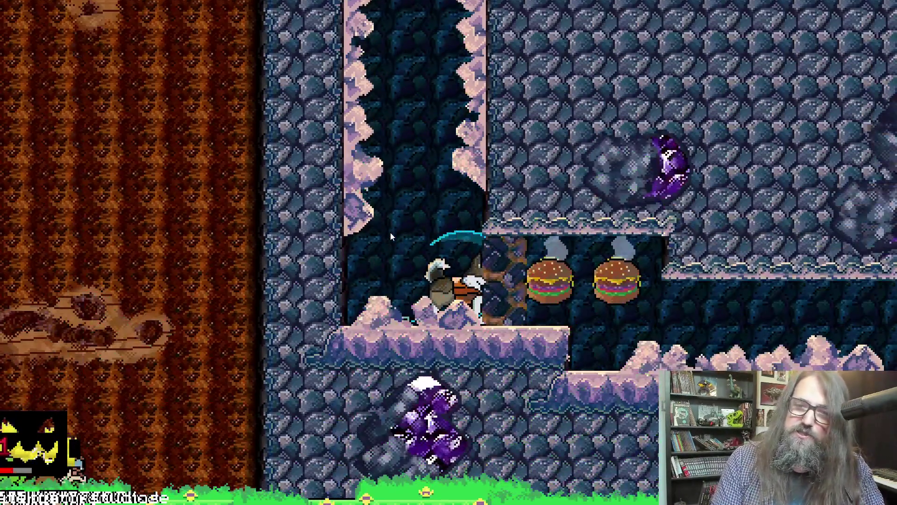
pyautogui.press('Right')
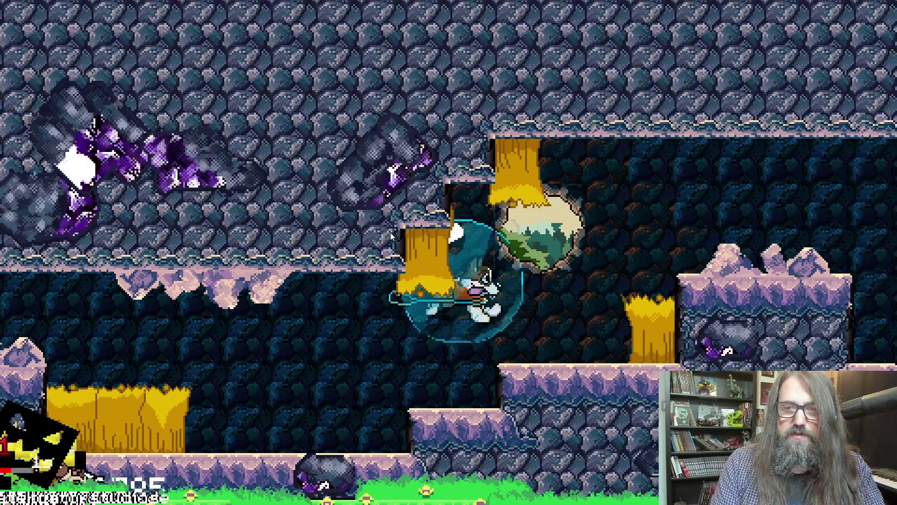
pyautogui.press('Right')
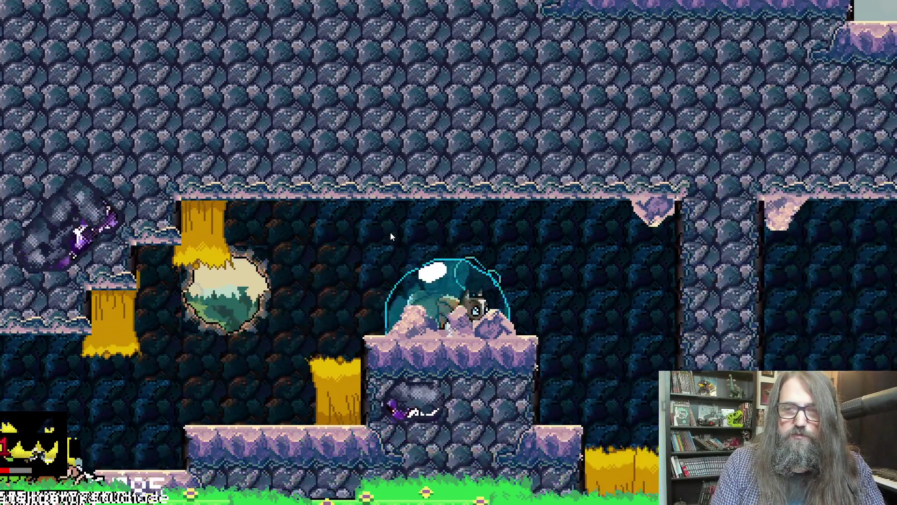
pyautogui.press('Right')
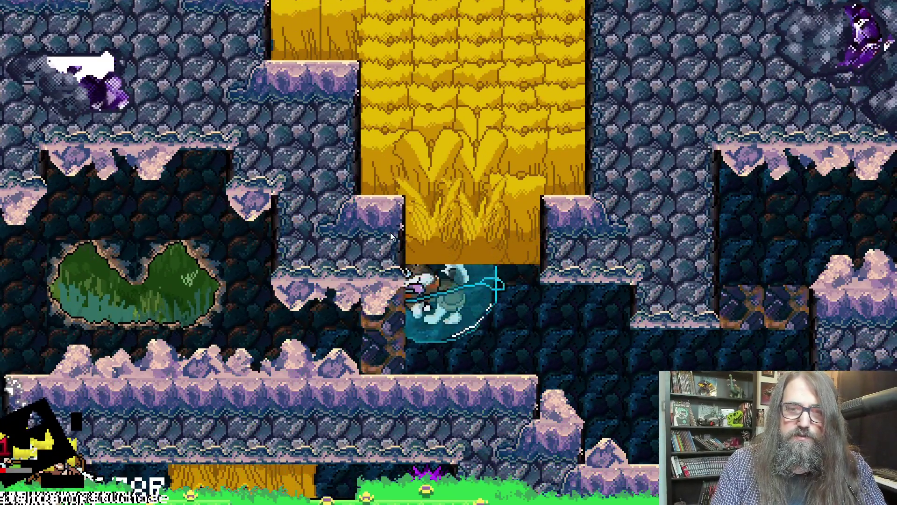
# Step: Dig down into the crystal cave and explore it, then exit fullscreen and close the game
pyautogui.press('Left')
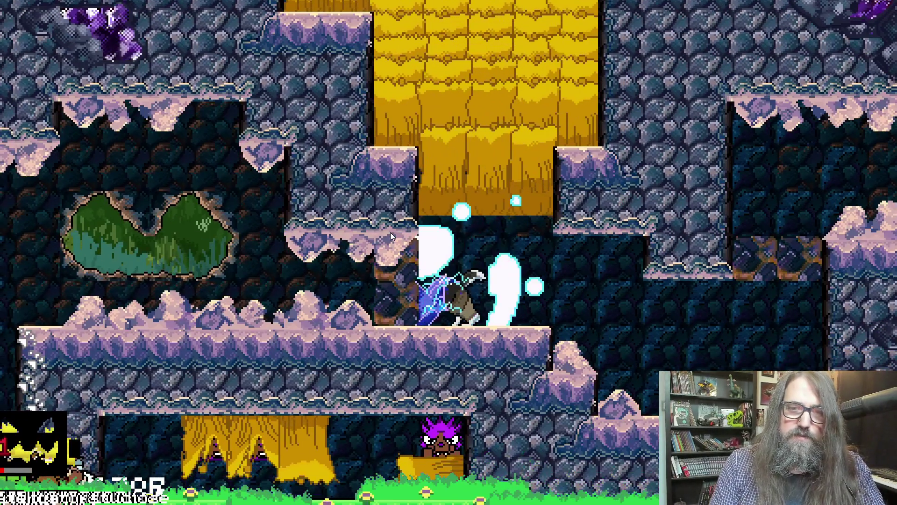
pyautogui.press('Right')
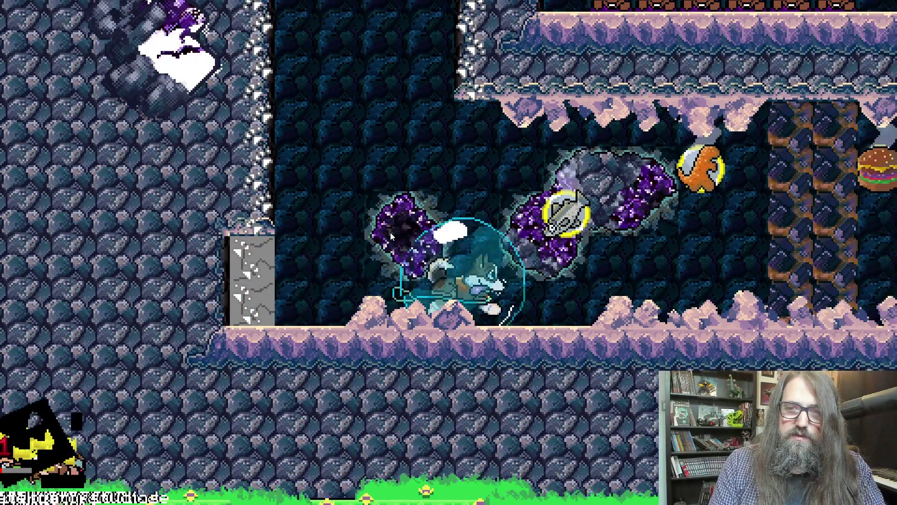
pyautogui.press('Left')
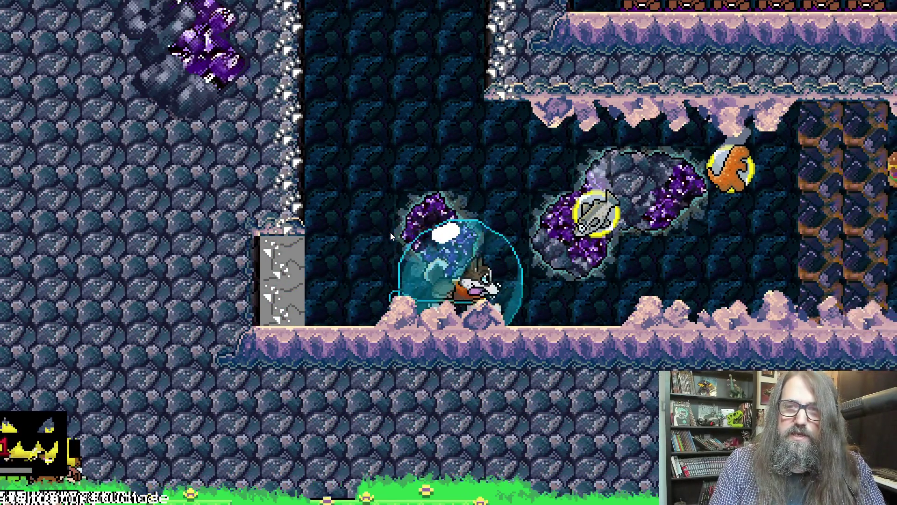
pyautogui.press('Left')
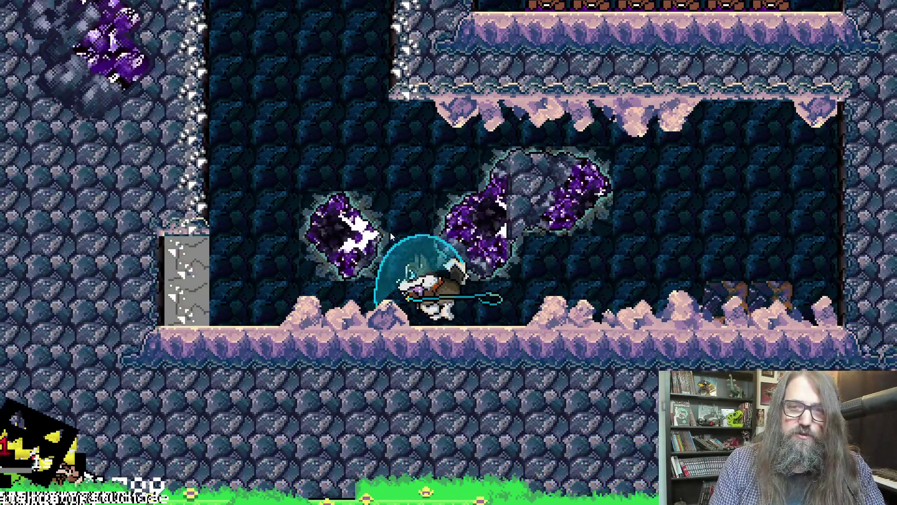
pyautogui.press('Right')
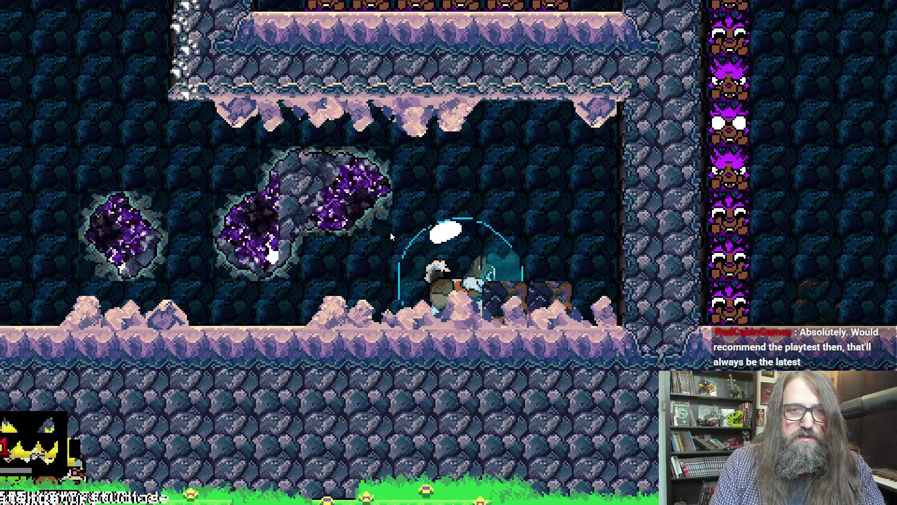
pyautogui.press('Left')
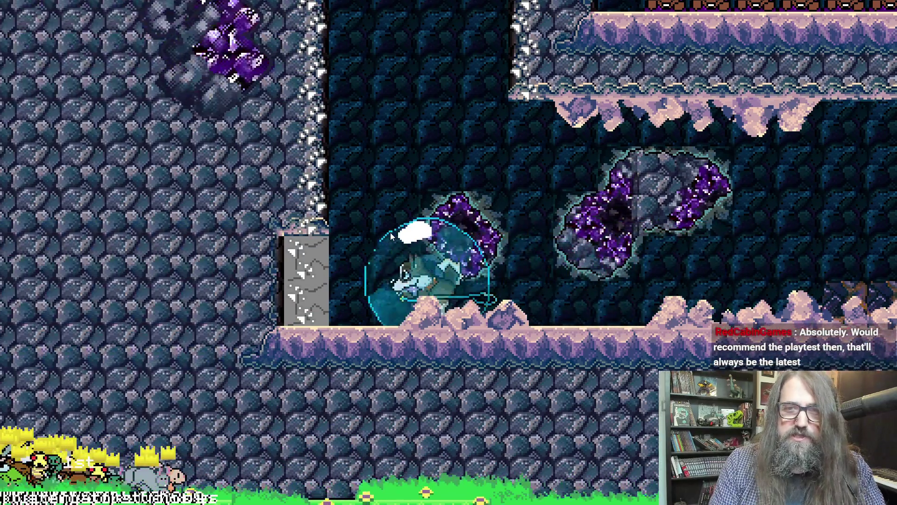
pyautogui.press('Right')
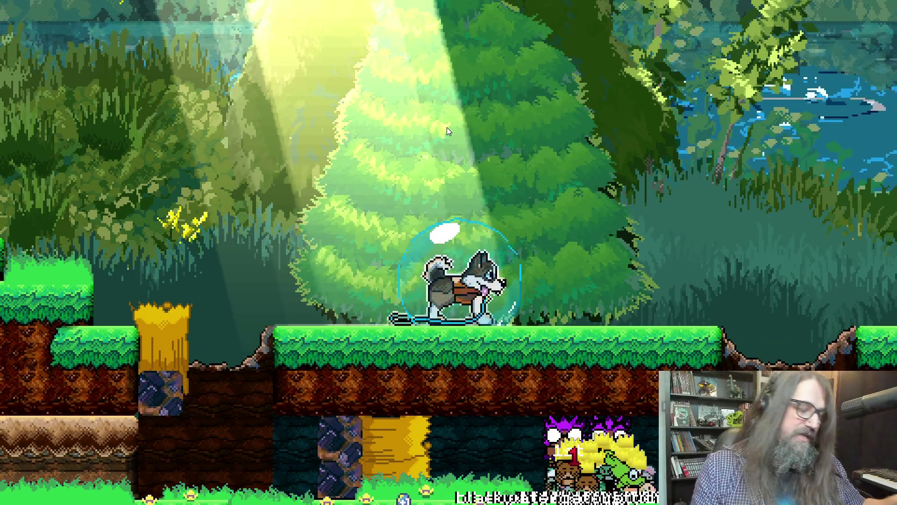
pyautogui.press('F11')
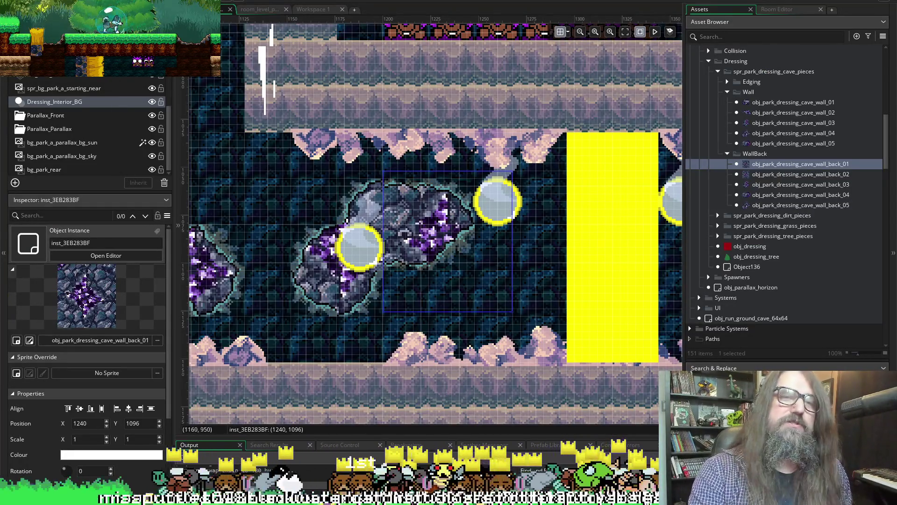
pyautogui.press('Escape')
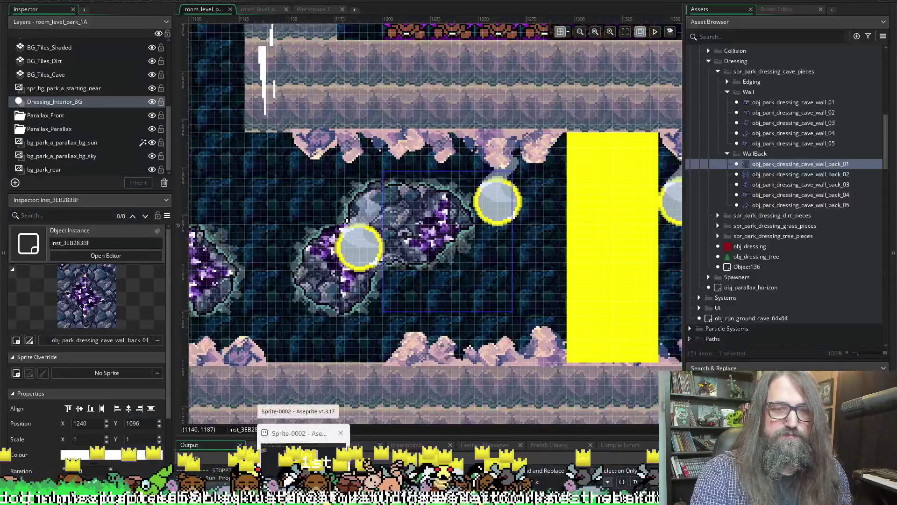
# Step: Return to Aseprite and undo the thick pupil and the last mouth-outline curve
pyautogui.click(303, 451)
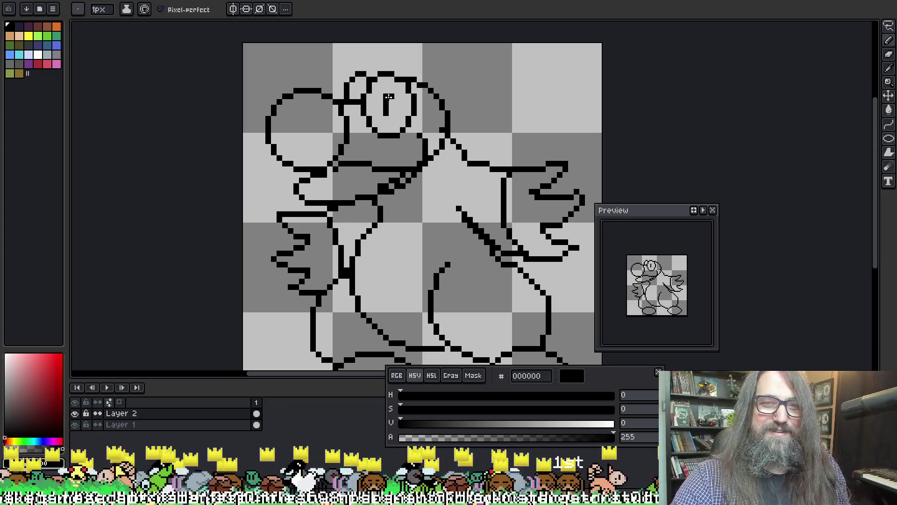
pyautogui.hotkey('ctrl', 'z')
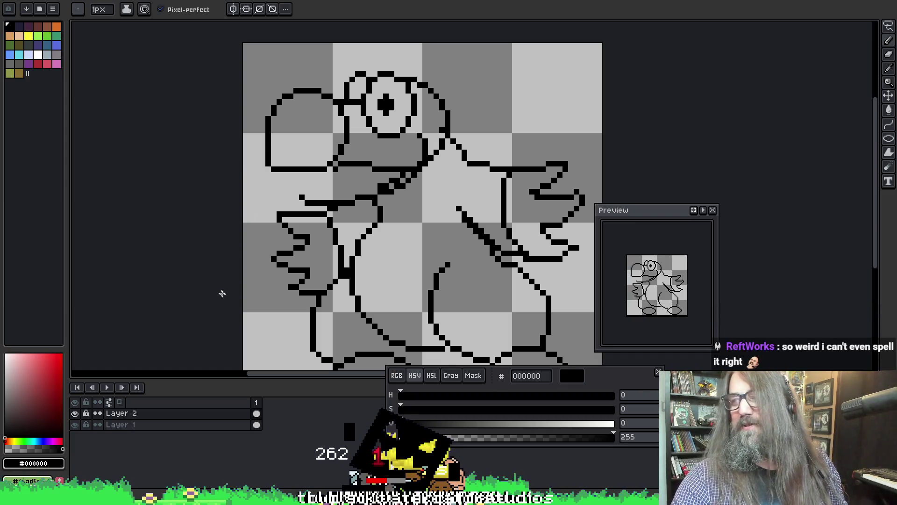
pyautogui.scroll(3, 358, 241)
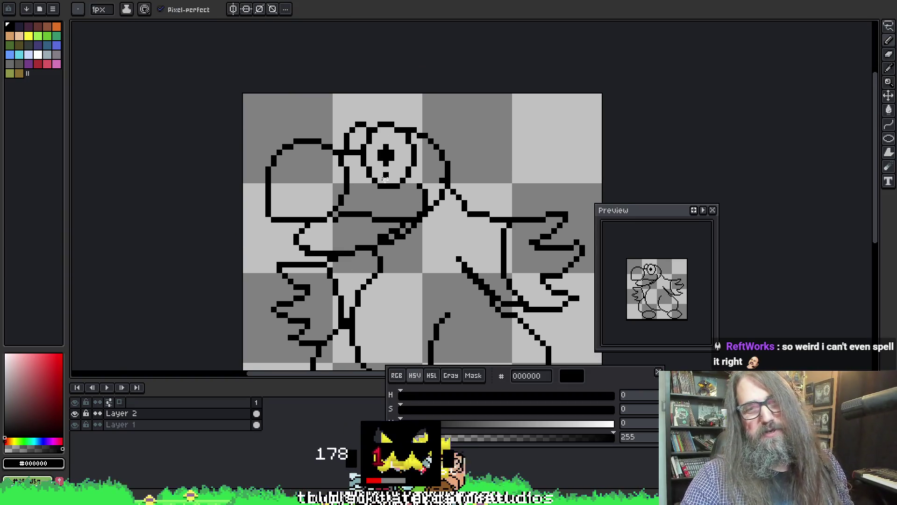
pyautogui.hotkey('ctrl', 'z')
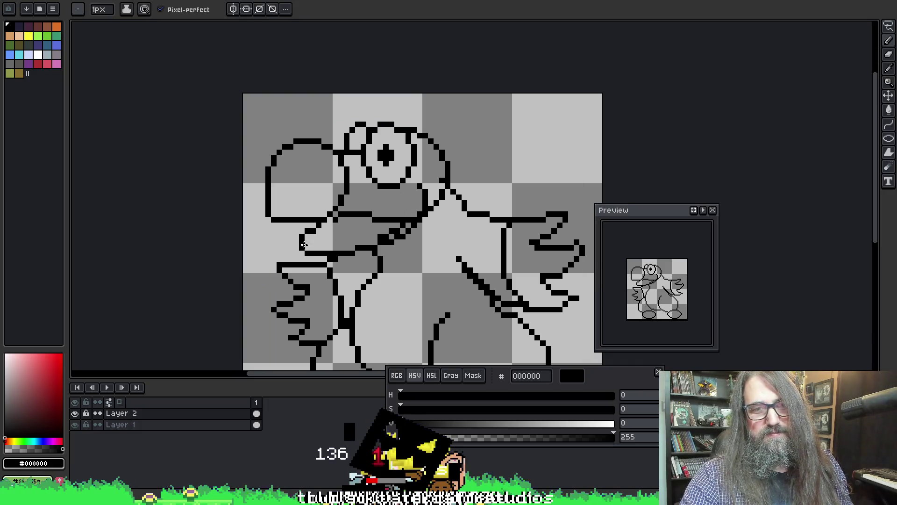
# Step: Pan down to the feet and bridge the arm's diagonal line down to the body outline
pyautogui.moveTo(455, 202); pyautogui.dragTo(473, 154)
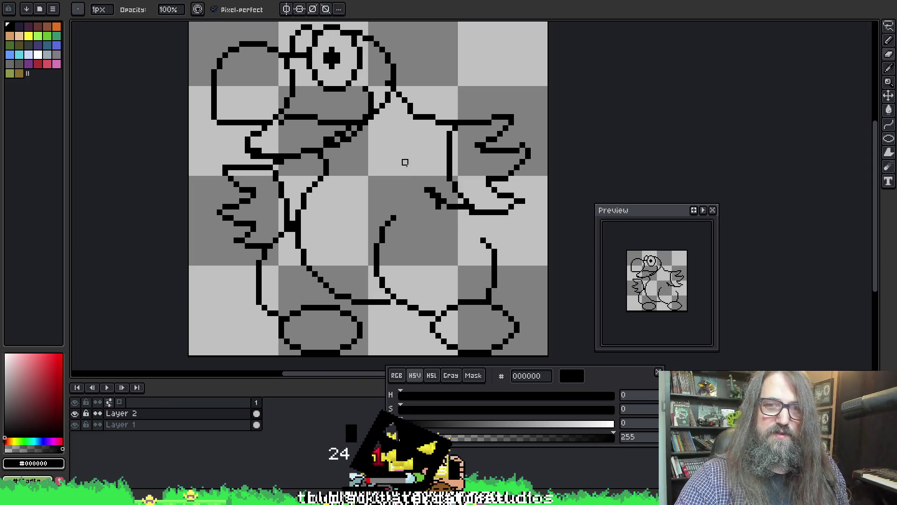
pyautogui.press('e')
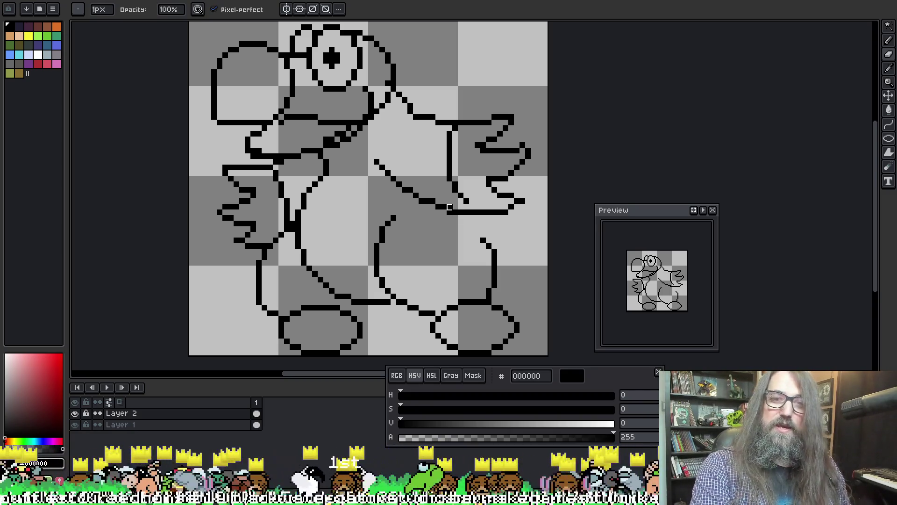
pyautogui.press('e')
pyautogui.press('b')
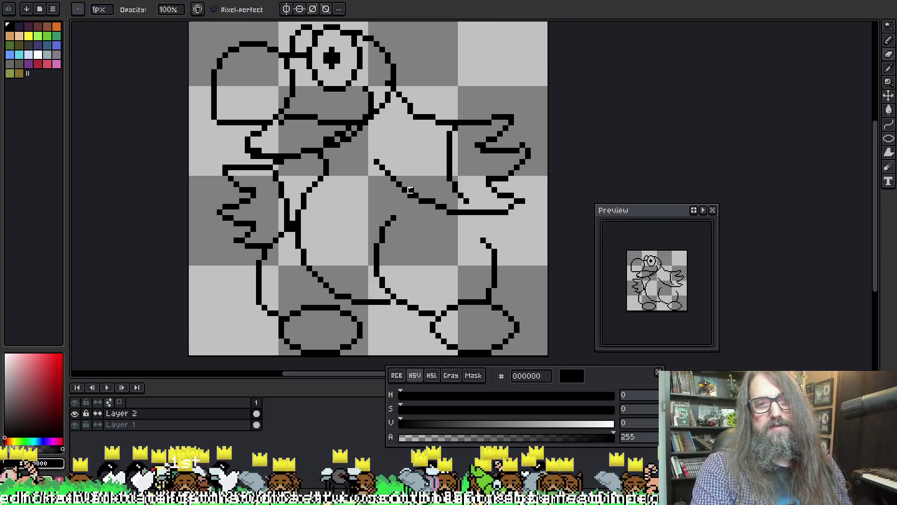
pyautogui.press('e')
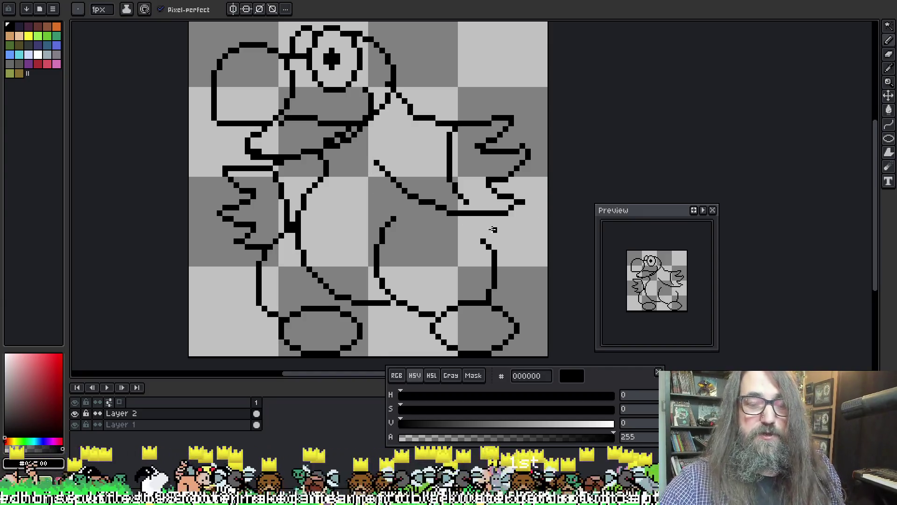
pyautogui.press('b')
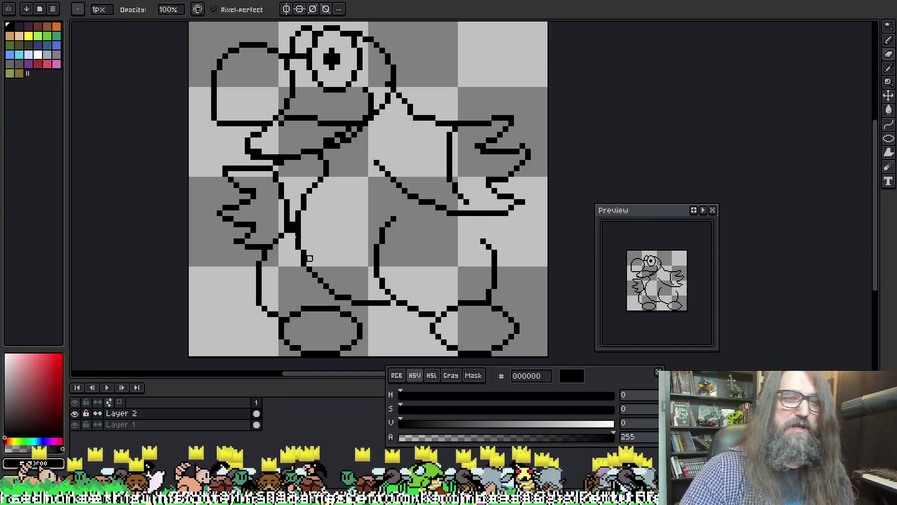
pyautogui.press('e')
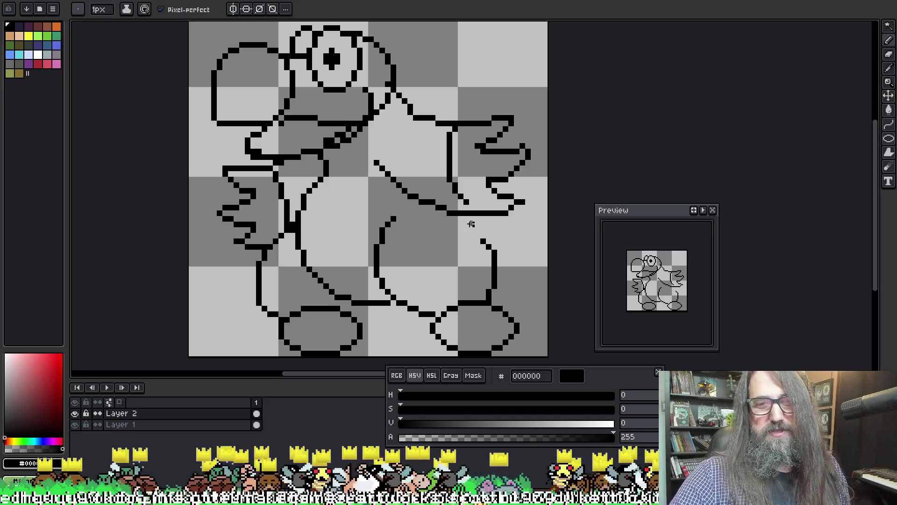
pyautogui.moveTo(461, 218); pyautogui.dragTo(484, 241)
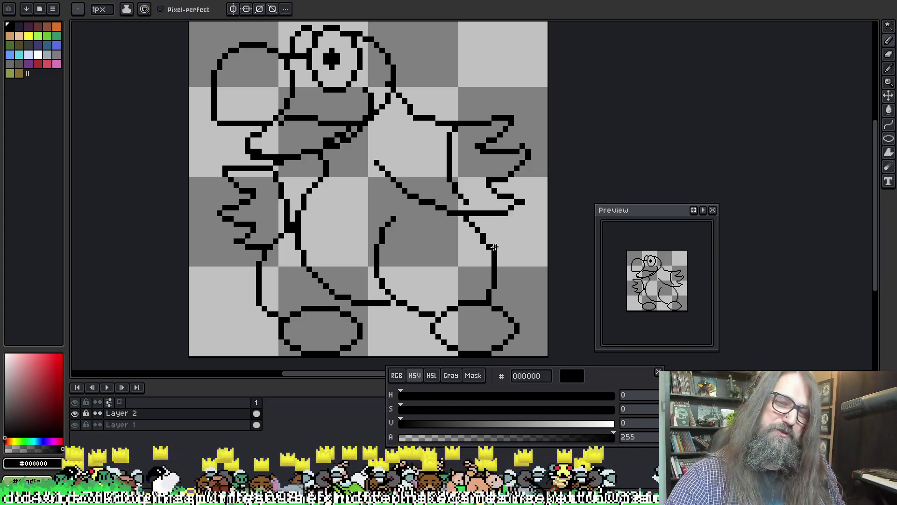
# Step: Replace the undone vertical stroke with a new belly right side reaching the bottom, then lasso the right foot
pyautogui.press('b')
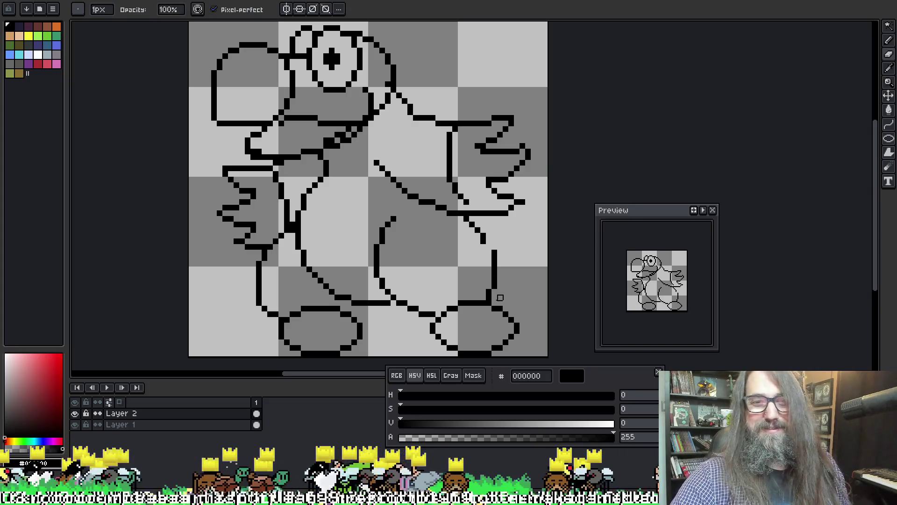
pyautogui.press('e')
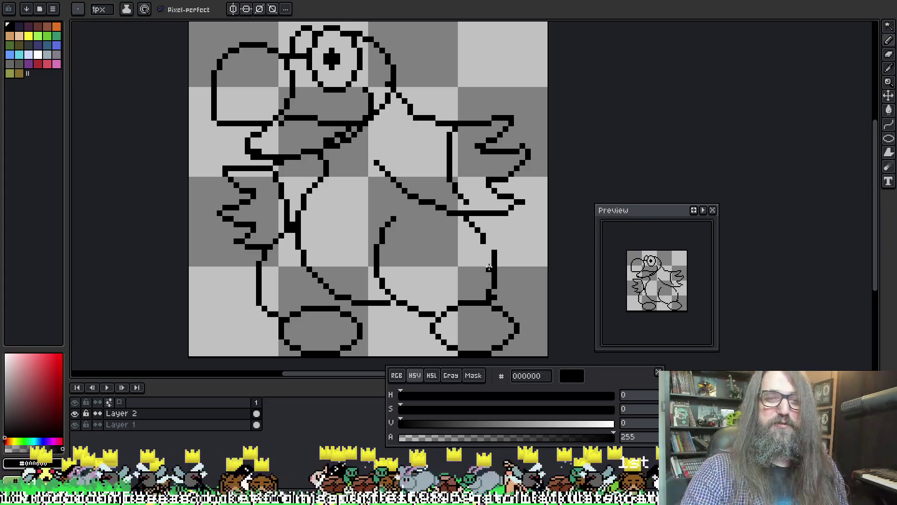
pyautogui.press('b')
pyautogui.hotkey('ctrl', 'z')
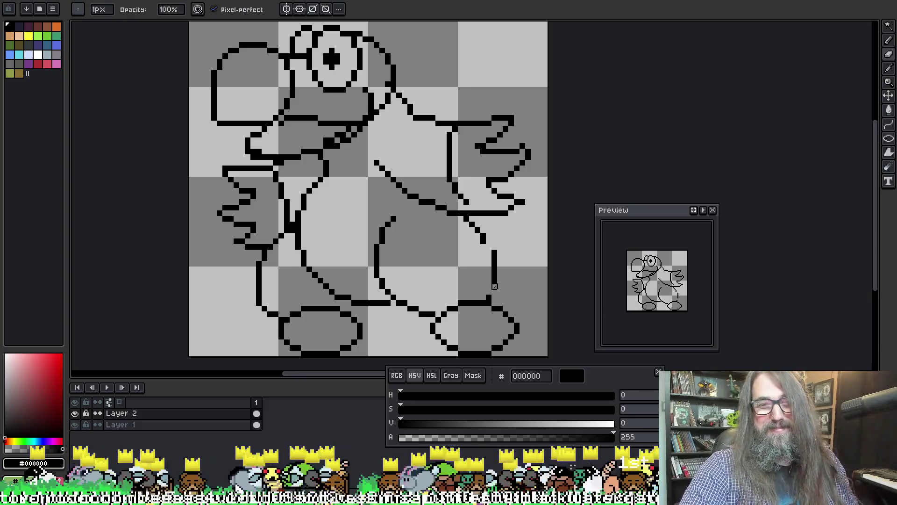
pyautogui.hotkey('ctrl', 'z')
pyautogui.moveTo(483, 245); pyautogui.dragTo(477, 297)
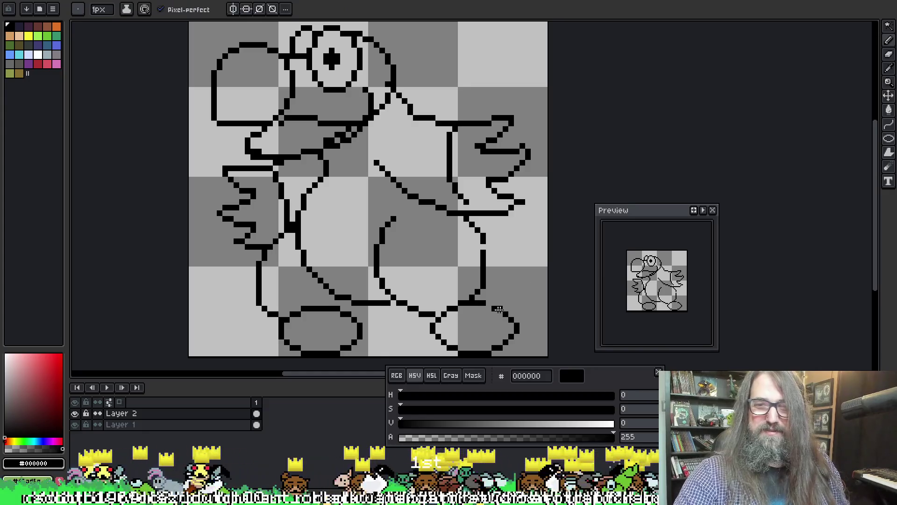
pyautogui.press('q')
pyautogui.moveTo(540, 350)
pyautogui.mouseDown()
pyautogui.moveTo(518, 311)
pyautogui.moveTo(477, 301)
pyautogui.moveTo(433, 330)
pyautogui.moveTo(439, 352)
pyautogui.mouseUp()
# Step: Move the selected right foot left under the body and erase the leftover segment nearby
pyautogui.moveTo(509, 330)
pyautogui.mouseDown()
pyautogui.moveTo(457, 331)
pyautogui.moveTo(465, 331)
pyautogui.mouseUp()
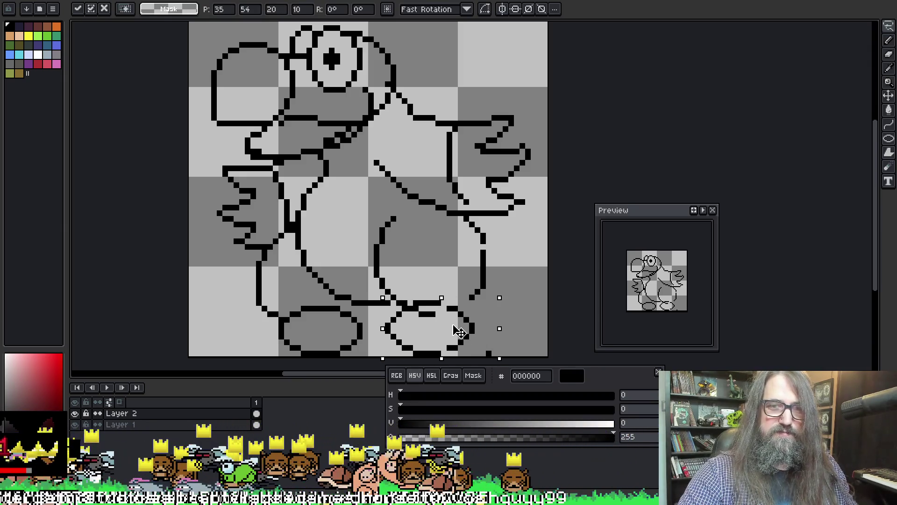
pyautogui.press('Return')
pyautogui.press('b')
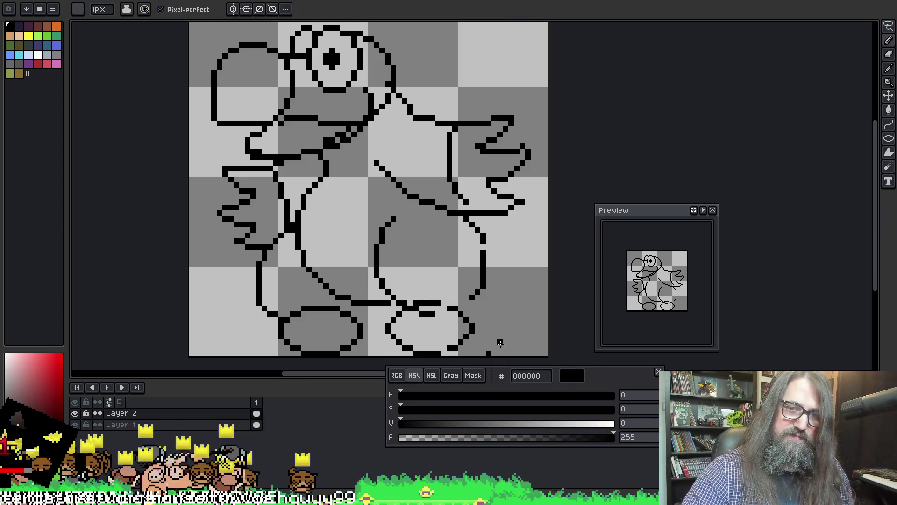
pyautogui.press('e')
pyautogui.press('e')
pyautogui.moveTo(421, 314); pyautogui.dragTo(448, 308)
pyautogui.press('b')
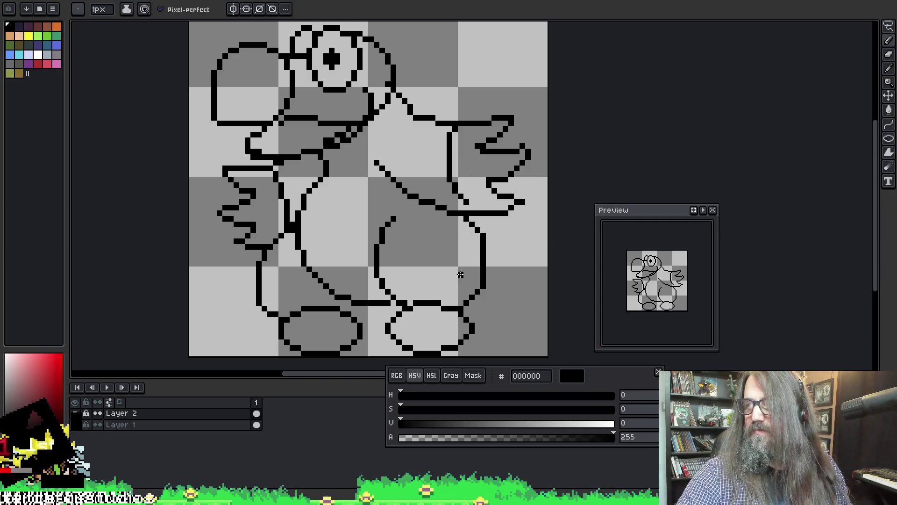
# Step: Draw the belly's right outline down to the right foot, reshaping it into a thigh curve
pyautogui.moveTo(475, 324)
pyautogui.mouseDown()
pyautogui.moveTo(494, 260)
pyautogui.moveTo(479, 259)
pyautogui.moveTo(467, 309)
pyautogui.mouseUp()
pyautogui.press('e')
pyautogui.press('b')
pyautogui.press('e')
pyautogui.press('b')
pyautogui.moveTo(483, 259)
pyautogui.mouseDown()
pyautogui.moveTo(483, 274)
pyautogui.moveTo(488, 267)
pyautogui.mouseUp()
pyautogui.press('e')
pyautogui.press('b')
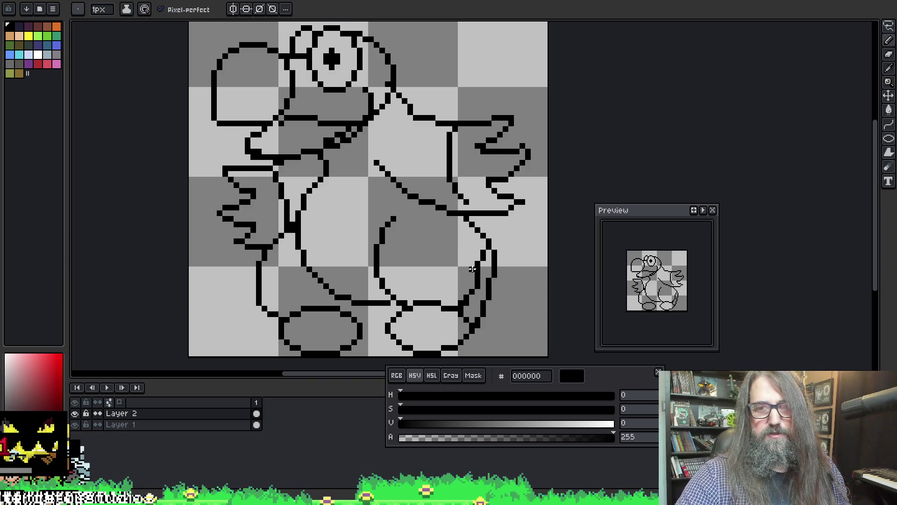
pyautogui.press('e')
pyautogui.press('b')
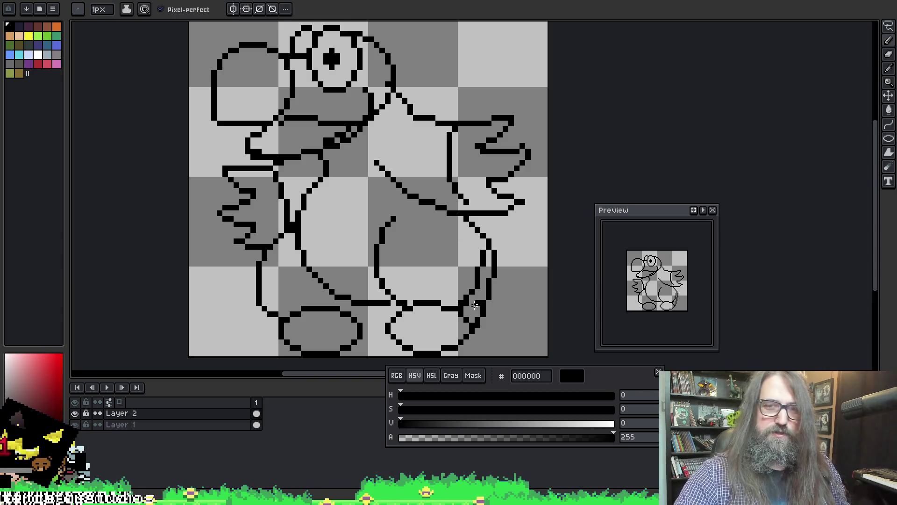
pyautogui.press('e')
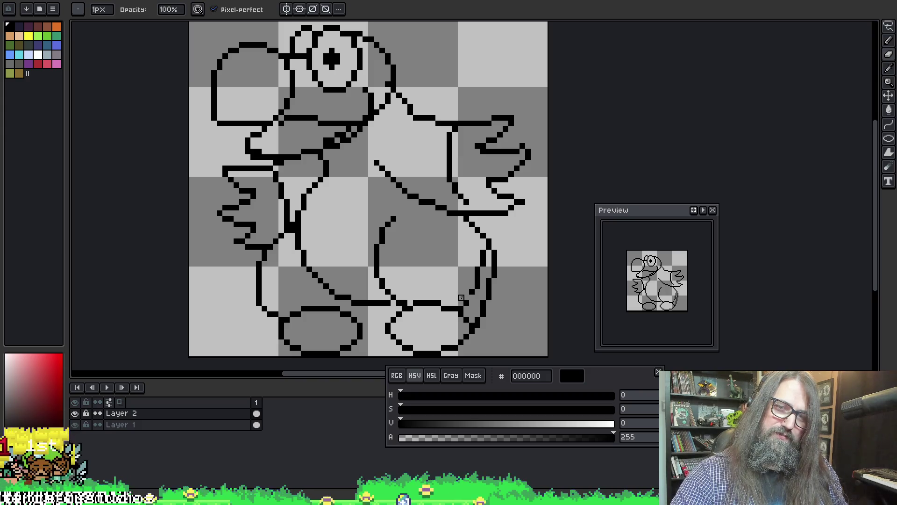
pyautogui.press('b')
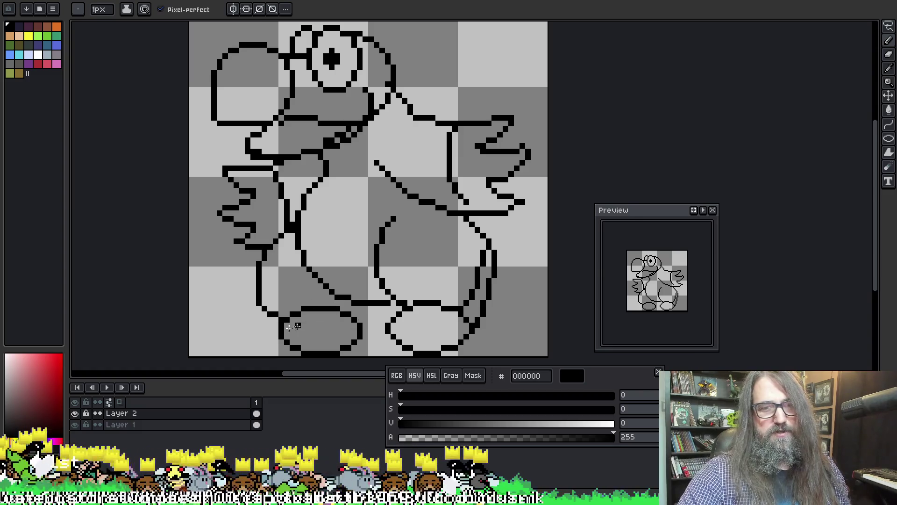
# Step: Rectangle-select the left foot, nudge it slightly left, and deselect
pyautogui.press('m')
pyautogui.moveTo(370, 346)
pyautogui.mouseDown()
pyautogui.moveTo(344, 301)
pyautogui.moveTo(276, 297)
pyautogui.moveTo(341, 349)
pyautogui.moveTo(301, 353)
pyautogui.moveTo(329, 354)
pyautogui.moveTo(359, 315)
pyautogui.moveTo(348, 322)
pyautogui.moveTo(352, 303)
pyautogui.mouseUp()
pyautogui.hotkey('ctrl', 'd')
pyautogui.press('b')
pyautogui.press('e')
pyautogui.press('b')
# Step: Connect the left foot to the leg with a short vertical outline stroke, undoing one attempt
pyautogui.hotkey('ctrl', 'z')
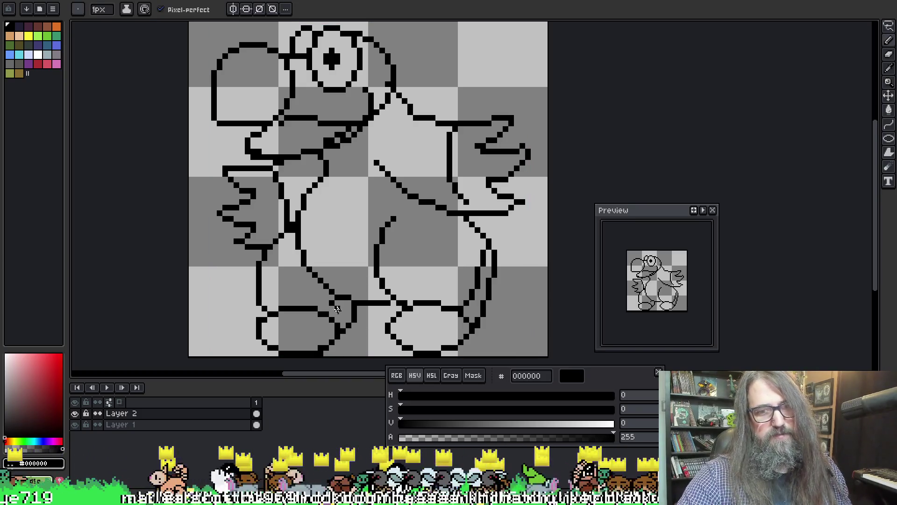
pyautogui.press('e')
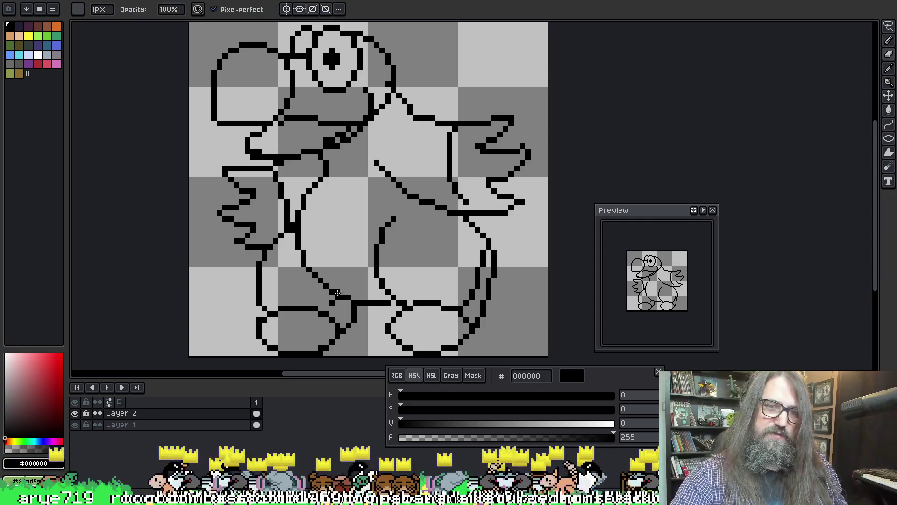
pyautogui.press('b')
pyautogui.moveTo(268, 312)
pyautogui.mouseDown()
pyautogui.moveTo(299, 321)
pyautogui.moveTo(332, 303)
pyautogui.mouseUp()
pyautogui.press('e')
pyautogui.hotkey('ctrl', 'z')
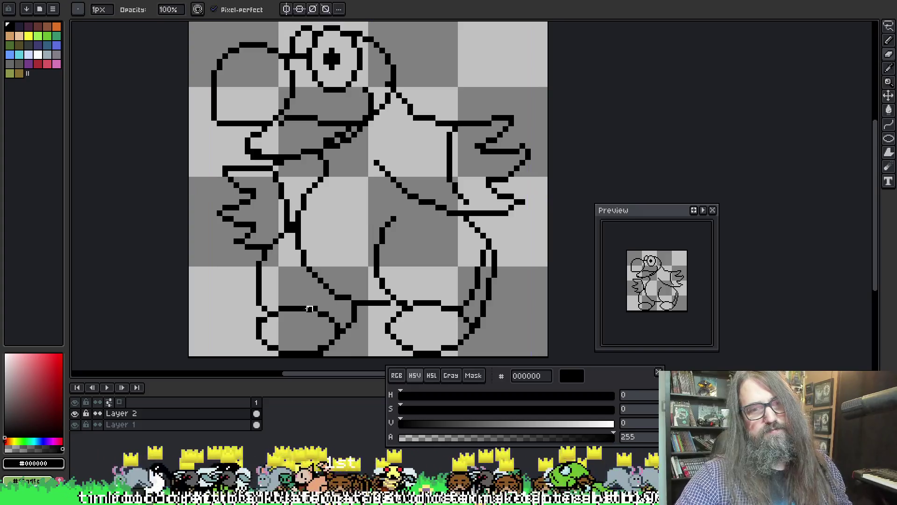
pyautogui.press('b')
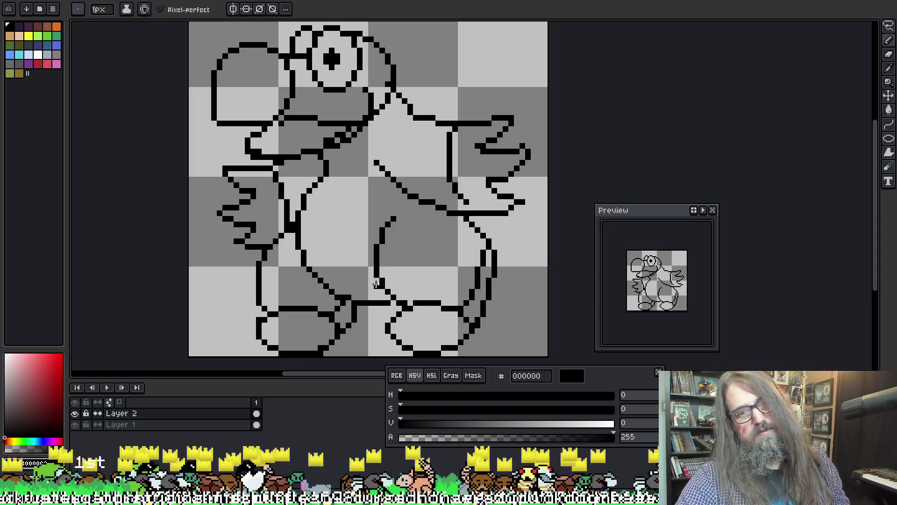
pyautogui.moveTo(341, 319); pyautogui.dragTo(344, 300)
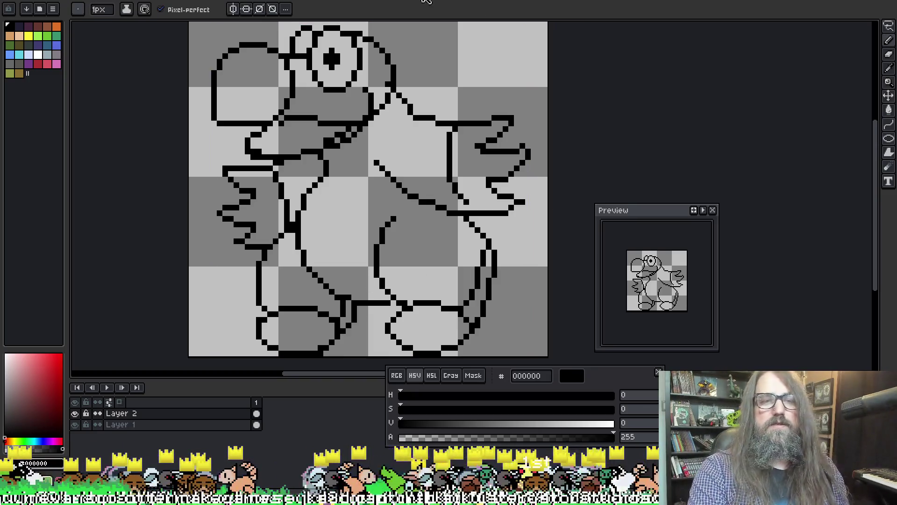
pyautogui.scroll(2, 411, 84)
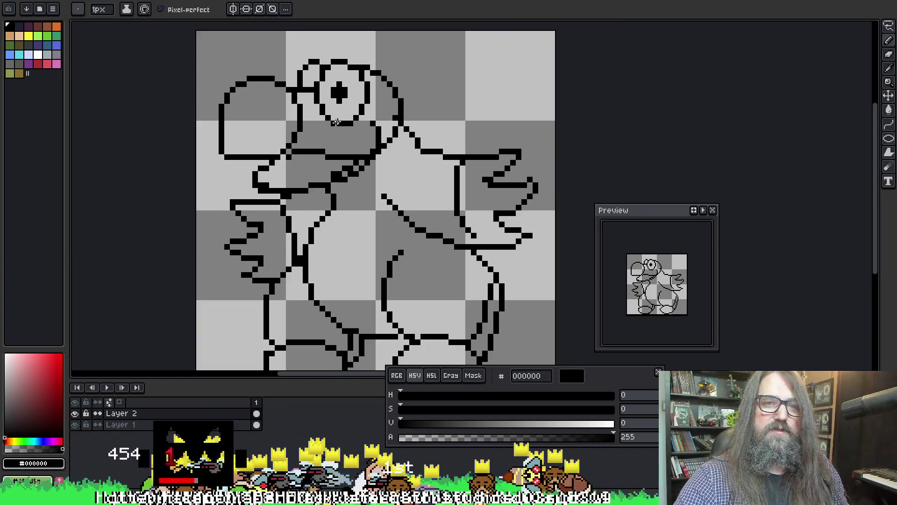
pyautogui.press('e')
pyautogui.moveTo(339, 96)
pyautogui.mouseDown()
pyautogui.moveTo(344, 121)
pyautogui.moveTo(350, 31)
pyautogui.moveTo(314, 78)
pyautogui.moveTo(330, 144)
pyautogui.moveTo(327, 137)
pyautogui.mouseUp()
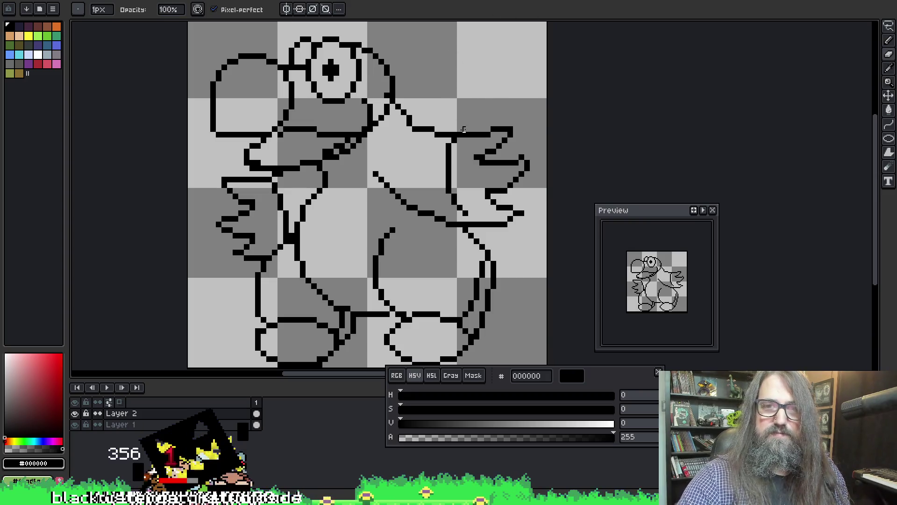
pyautogui.press('e')
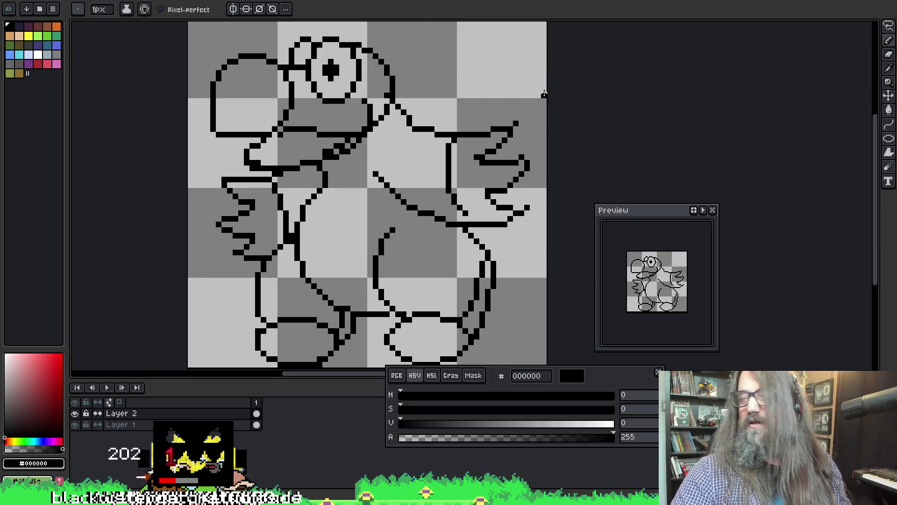
# Step: Erase the upper arm line, right-side spikes, stray dots and old back-edge strokes beside the body
pyautogui.press('e')
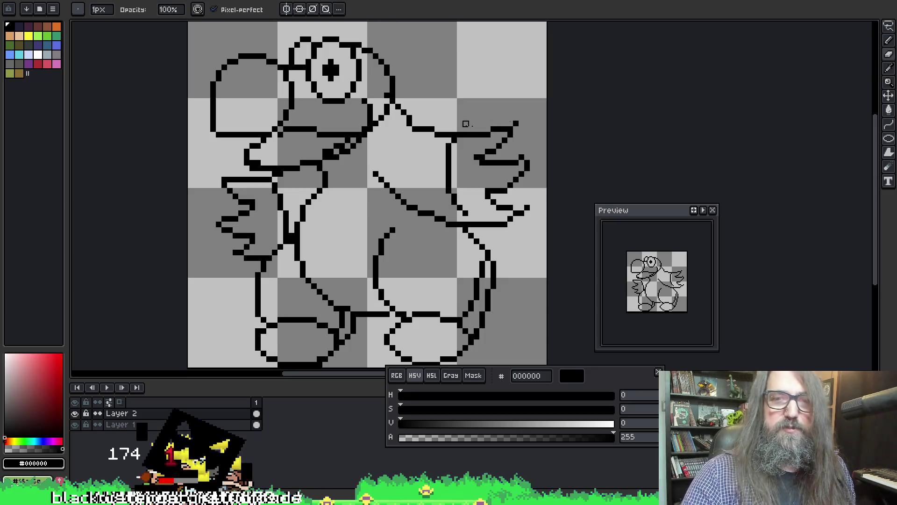
pyautogui.moveTo(466, 124)
pyautogui.mouseDown()
pyautogui.moveTo(510, 134)
pyautogui.moveTo(507, 188)
pyautogui.moveTo(483, 213)
pyautogui.moveTo(488, 225)
pyautogui.moveTo(537, 207)
pyautogui.mouseUp()
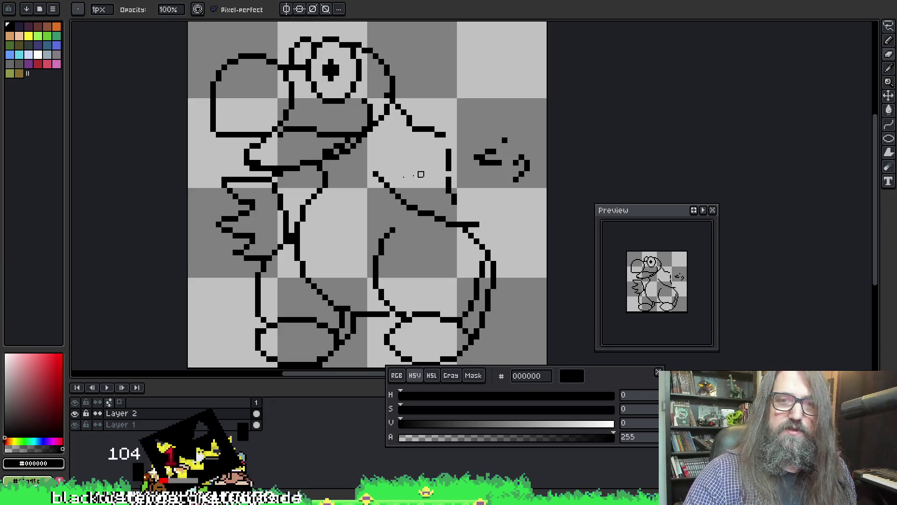
pyautogui.moveTo(398, 202); pyautogui.dragTo(376, 213)
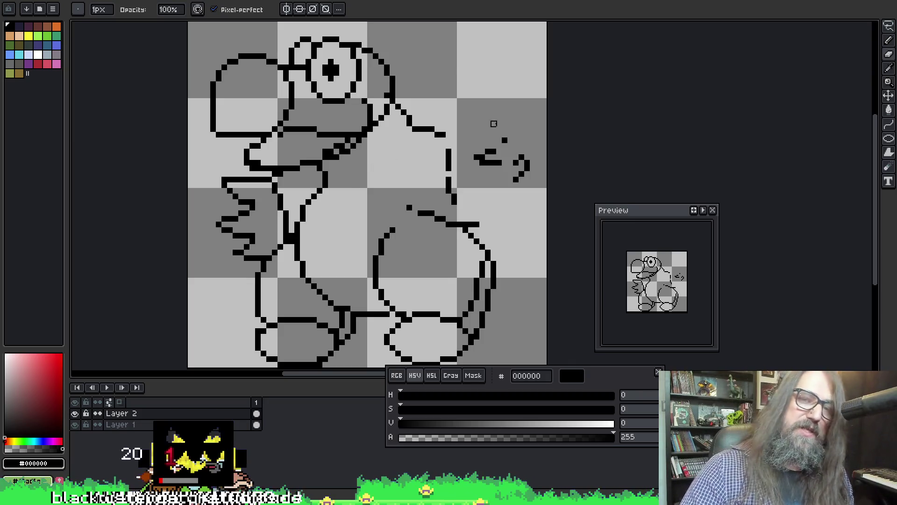
pyautogui.moveTo(494, 124); pyautogui.dragTo(504, 141)
pyautogui.moveTo(461, 158); pyautogui.dragTo(516, 180)
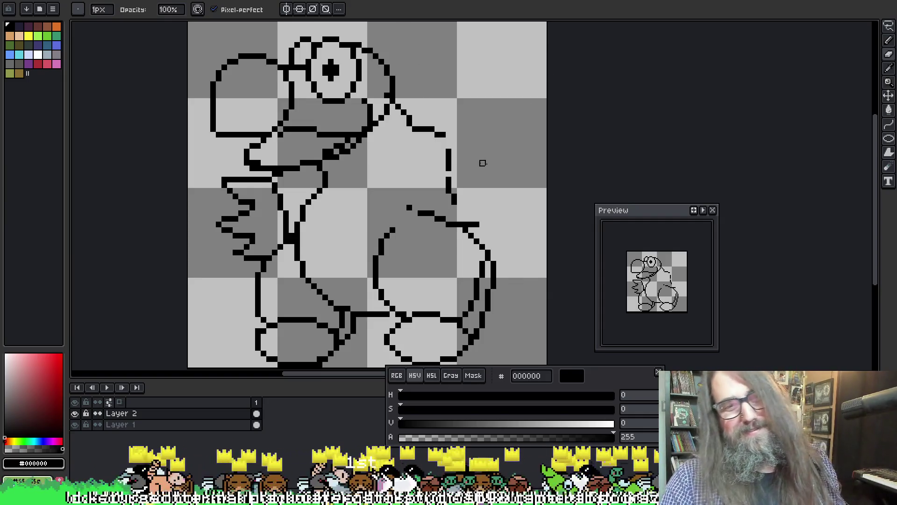
pyautogui.moveTo(458, 145)
pyautogui.mouseDown()
pyautogui.moveTo(411, 125)
pyautogui.moveTo(432, 141)
pyautogui.moveTo(381, 157)
pyautogui.moveTo(349, 201)
pyautogui.moveTo(362, 232)
pyautogui.mouseUp()
pyautogui.press('b')
# Step: Draw jagged claw strokes and an arm outline curving down from the neck, undoing misplaced lines
pyautogui.hotkey('ctrl', 'z')
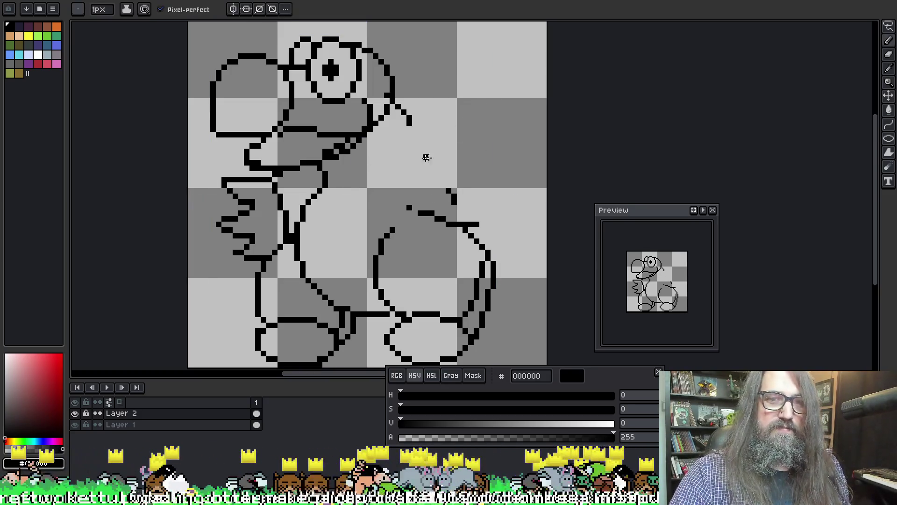
pyautogui.moveTo(401, 147)
pyautogui.mouseDown()
pyautogui.moveTo(488, 157)
pyautogui.moveTo(511, 197)
pyautogui.moveTo(510, 217)
pyautogui.mouseUp()
pyautogui.hotkey('ctrl', 'z')
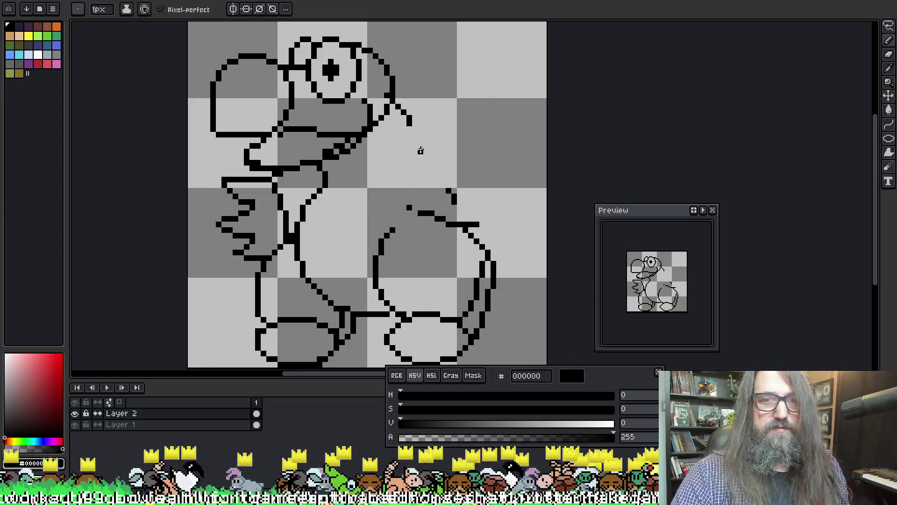
pyautogui.moveTo(379, 196)
pyautogui.mouseDown()
pyautogui.moveTo(405, 239)
pyautogui.moveTo(416, 205)
pyautogui.moveTo(437, 243)
pyautogui.mouseUp()
pyautogui.hotkey('ctrl', 'z')
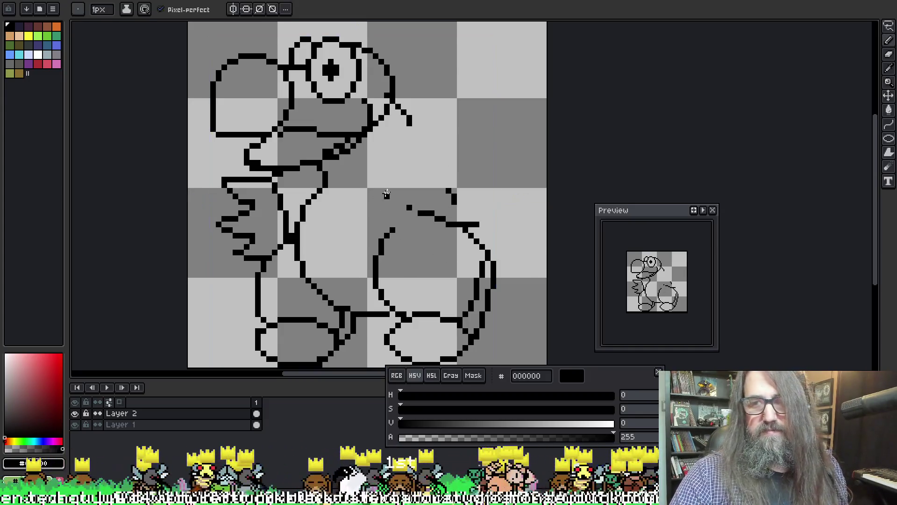
pyautogui.moveTo(380, 195)
pyautogui.mouseDown()
pyautogui.moveTo(399, 253)
pyautogui.moveTo(410, 219)
pyautogui.mouseUp()
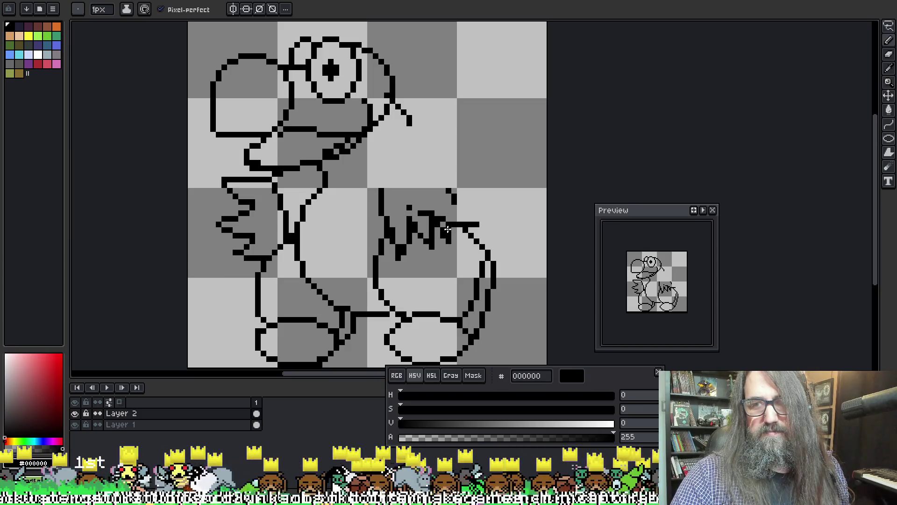
pyautogui.moveTo(442, 180); pyautogui.dragTo(434, 176)
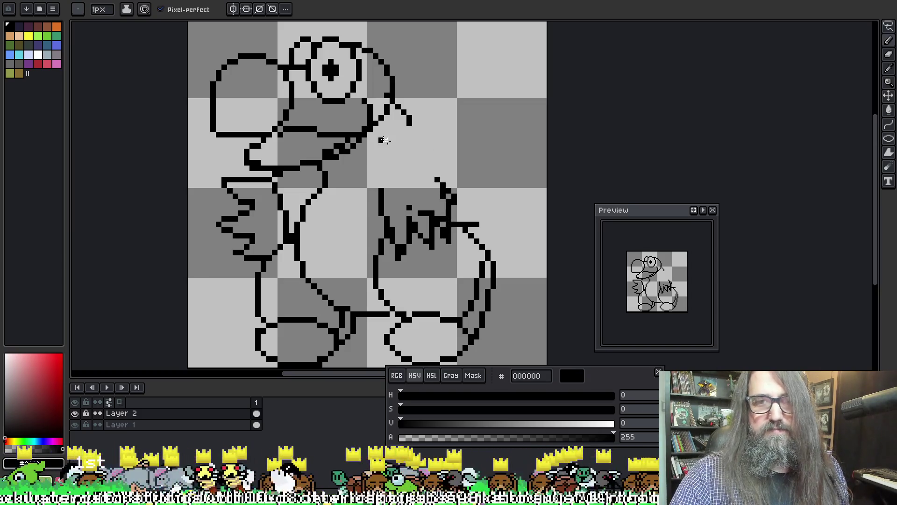
pyautogui.moveTo(403, 143)
pyautogui.mouseDown()
pyautogui.moveTo(372, 161)
pyautogui.moveTo(374, 190)
pyautogui.moveTo(399, 138)
pyautogui.moveTo(444, 123)
pyautogui.moveTo(466, 158)
pyautogui.moveTo(444, 188)
pyautogui.mouseUp()
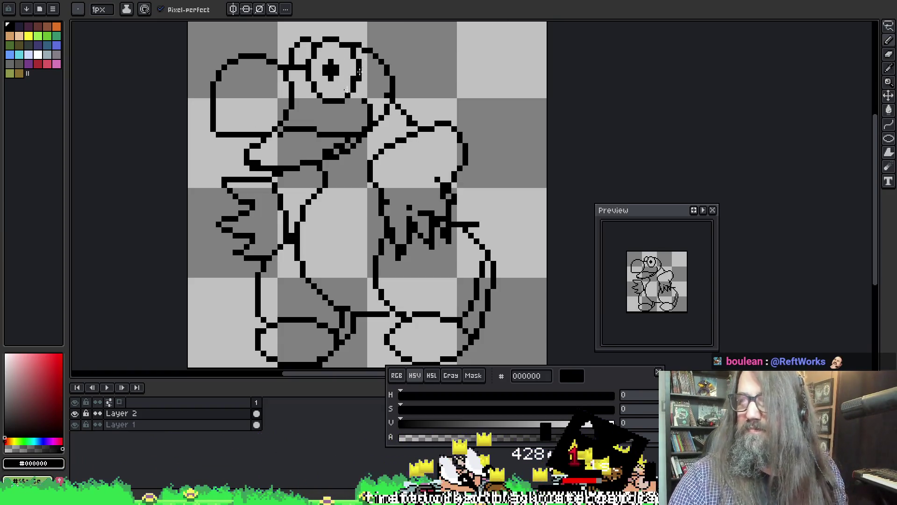
# Step: Redraw and erase individual claw pixels on the right arm to form a cleaner zigzag
pyautogui.press('b')
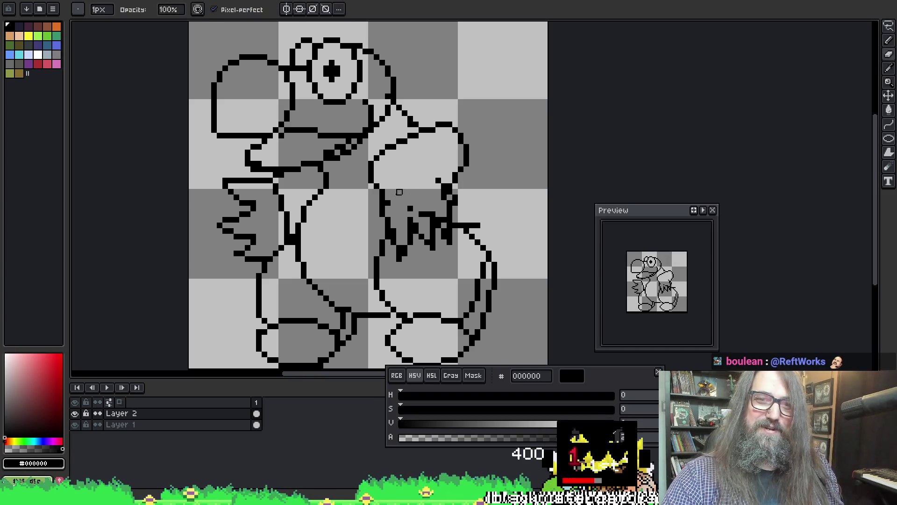
pyautogui.press('e')
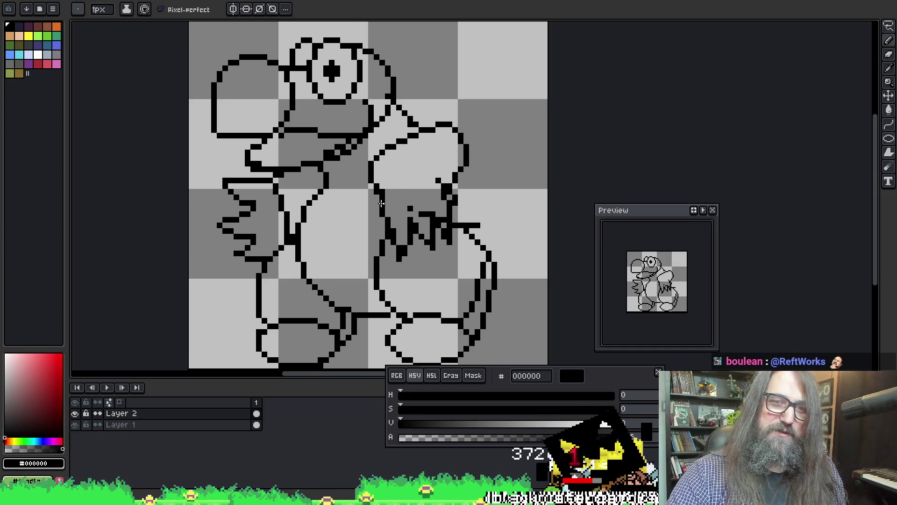
pyautogui.press('b')
pyautogui.press('e')
pyautogui.press('b')
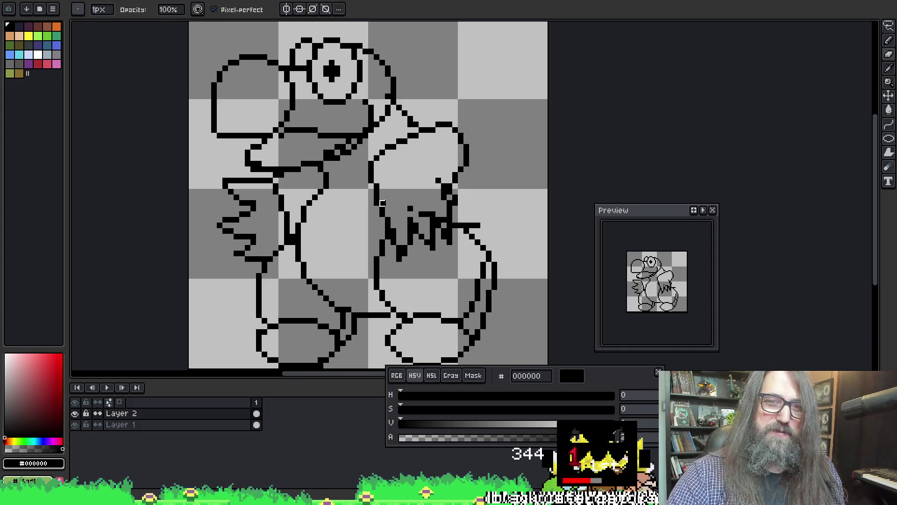
pyautogui.press('e')
pyautogui.press('b')
pyautogui.press('e')
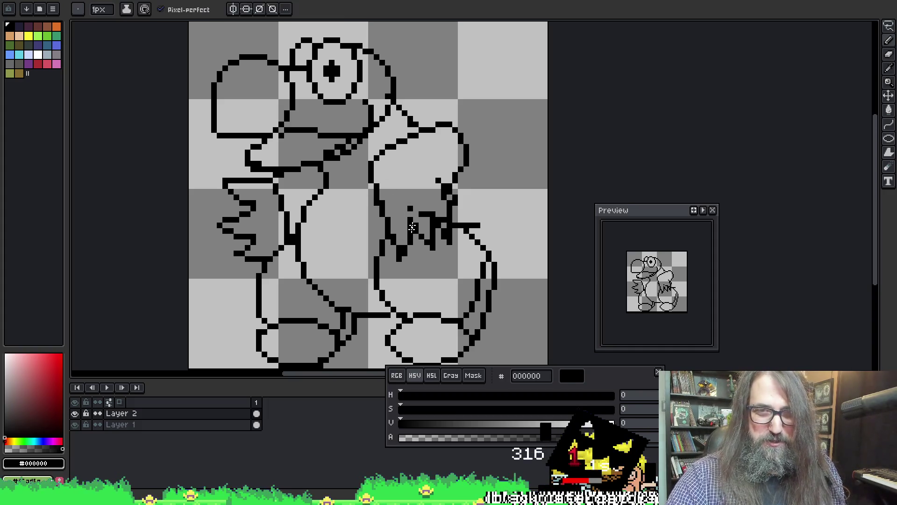
pyautogui.press('b')
pyautogui.press('e')
pyautogui.press('b')
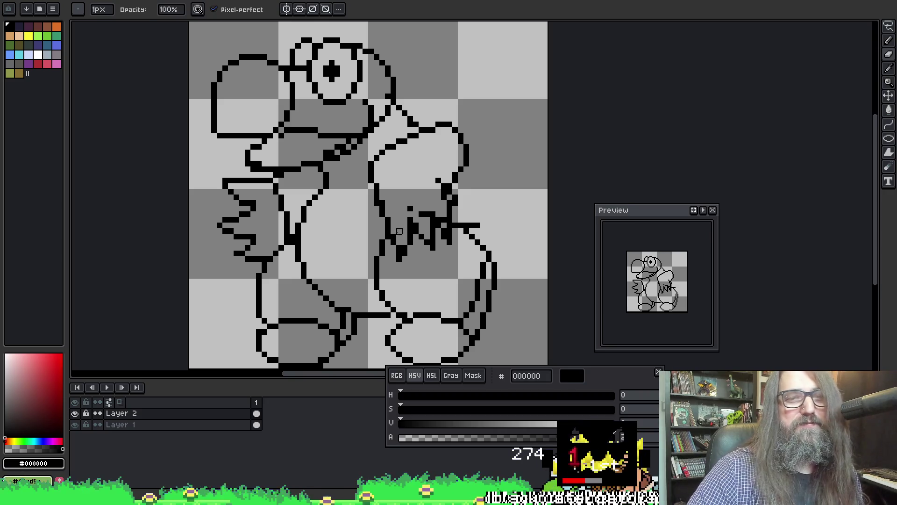
pyautogui.press('e')
pyautogui.press('b')
pyautogui.press('e')
pyautogui.press('b')
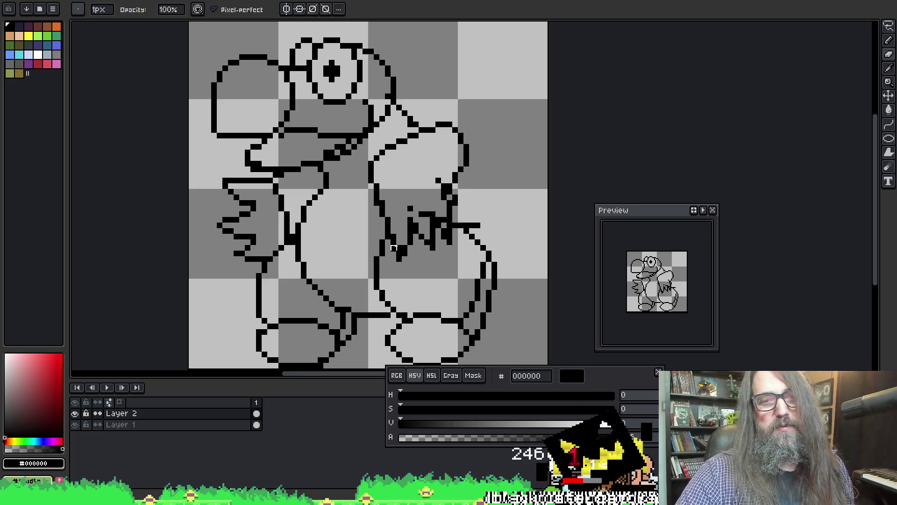
pyautogui.press('e')
pyautogui.press('b')
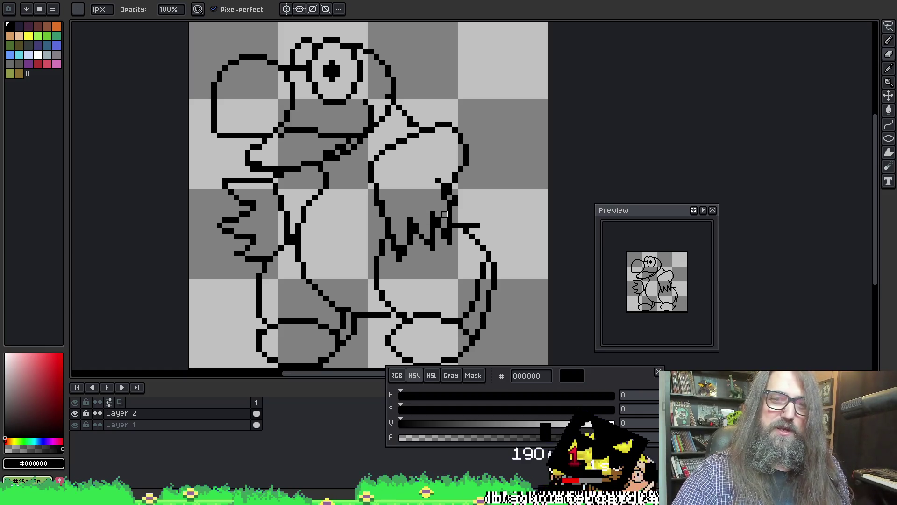
pyautogui.press('e')
pyautogui.press('b')
pyautogui.press('e')
pyautogui.press('b')
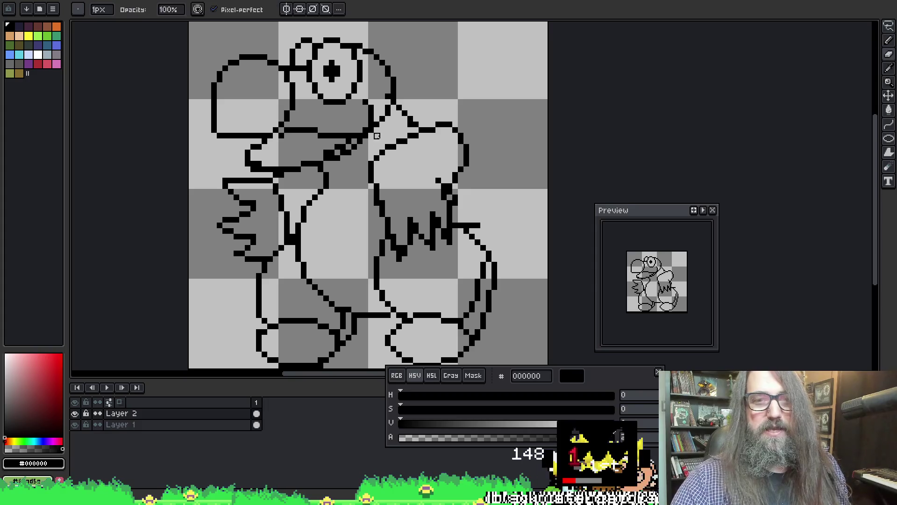
pyautogui.press('e')
pyautogui.press('b')
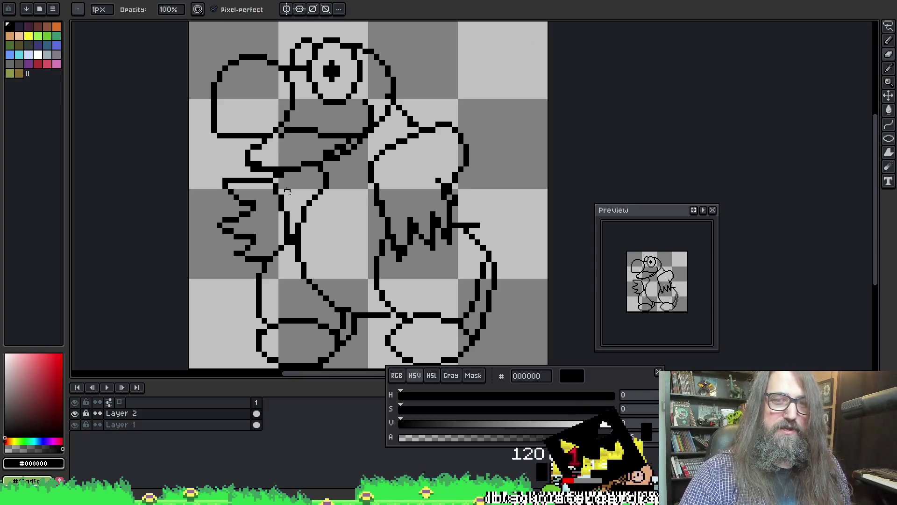
pyautogui.press('e')
pyautogui.press('b')
pyautogui.press('e')
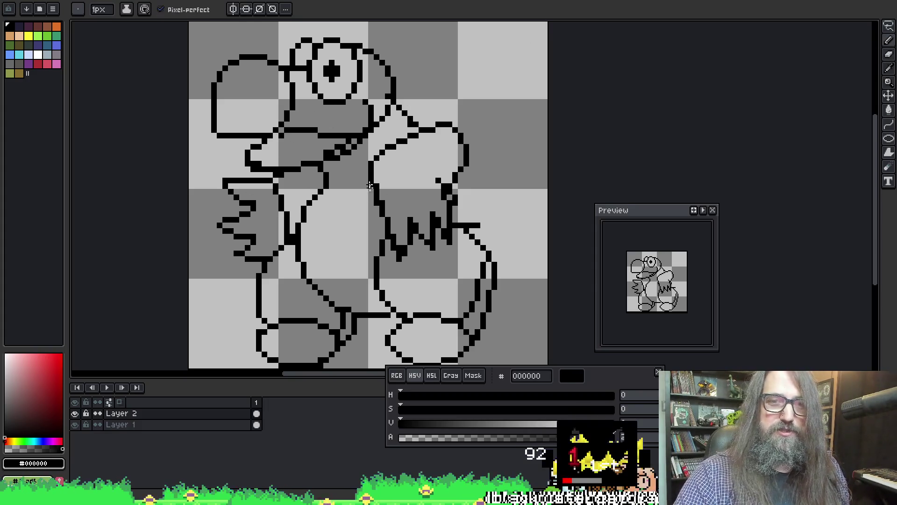
pyautogui.press('b')
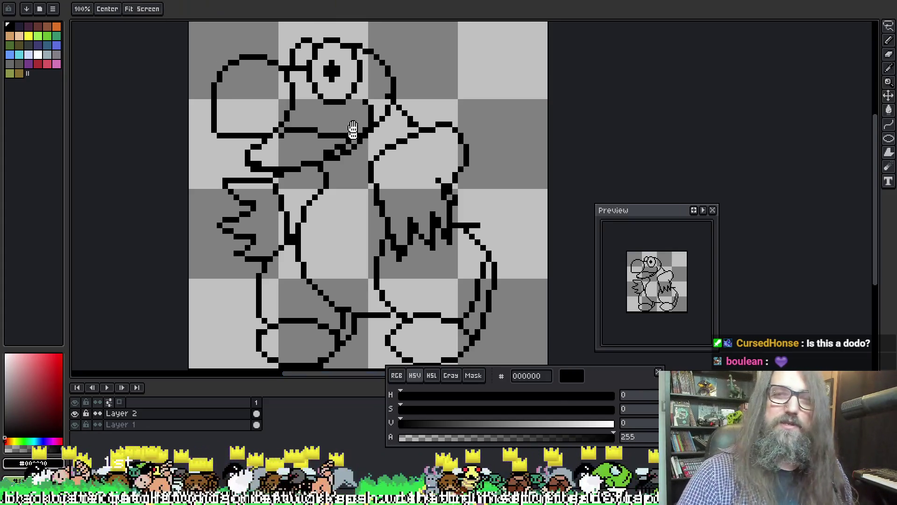
# Step: Add a pixel to the arm outline, then move the reference right and Aseprite, out of full screen, left
pyautogui.scroll(-2, 353, 130)
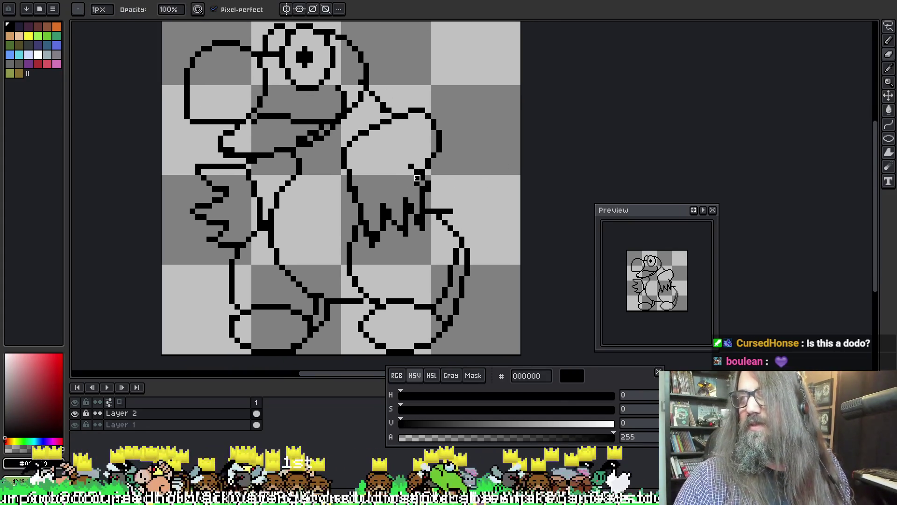
pyautogui.click(416, 178)
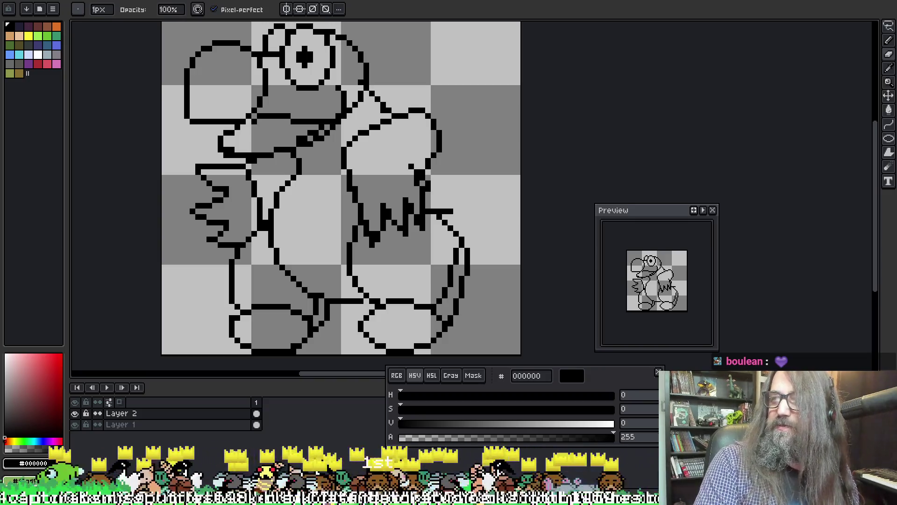
pyautogui.moveTo(896, 80)
pyautogui.mouseDown()
pyautogui.moveTo(413, 77)
pyautogui.moveTo(433, 66)
pyautogui.moveTo(582, 80)
pyautogui.moveTo(545, 60)
pyautogui.mouseUp()
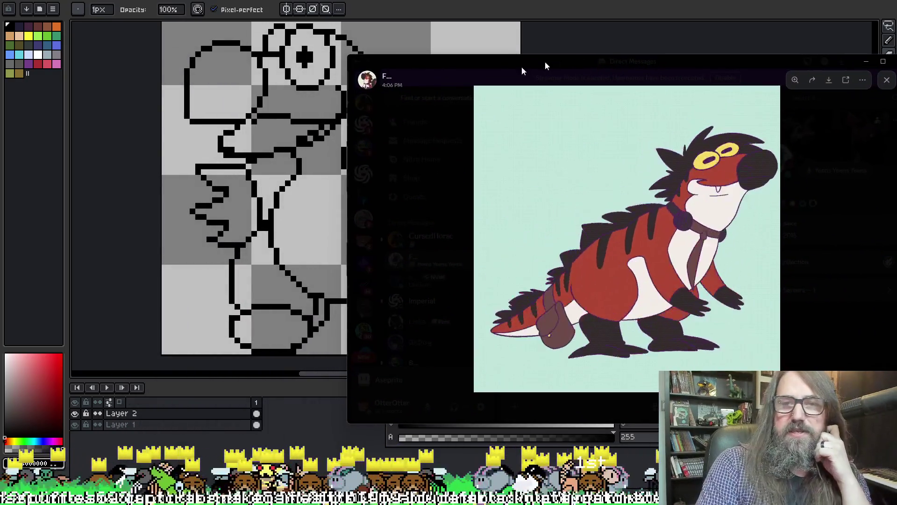
pyautogui.moveTo(350, 146); pyautogui.dragTo(576, 163)
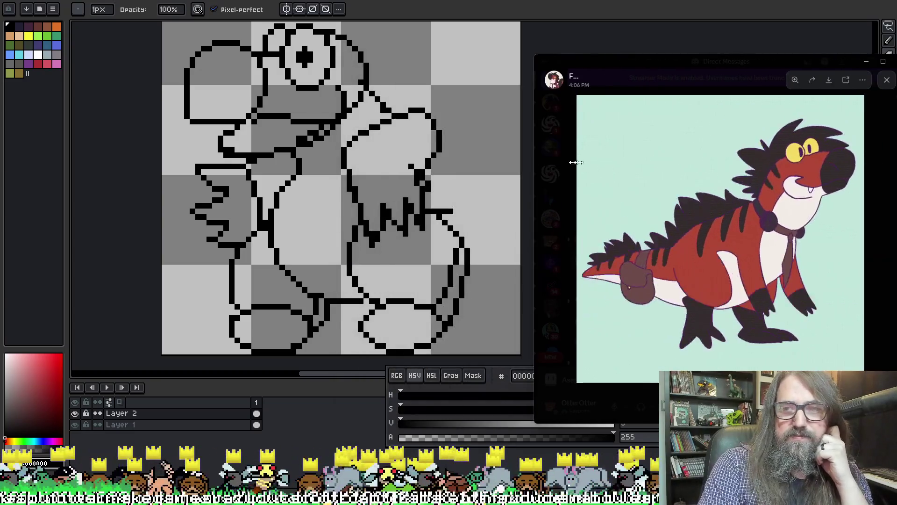
pyautogui.click(523, 223)
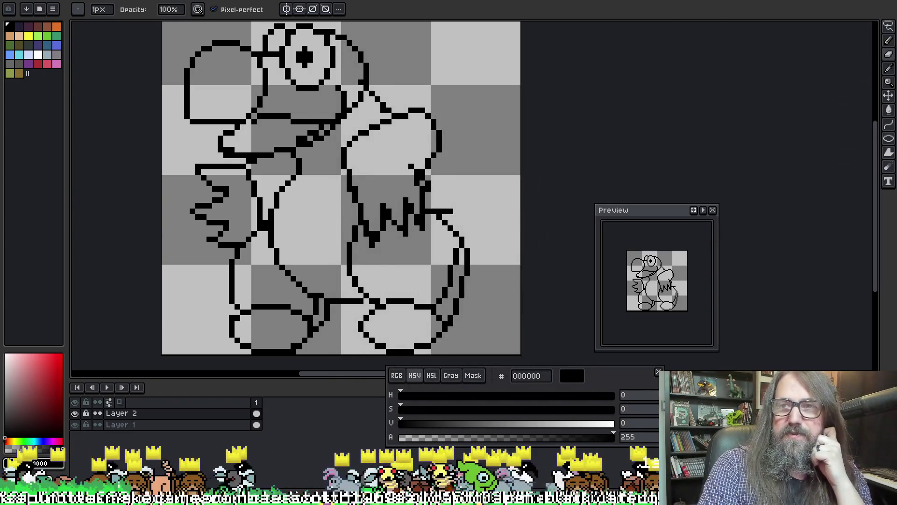
pyautogui.press('F11')
pyautogui.moveTo(720, 94)
pyautogui.mouseDown()
pyautogui.moveTo(101, 42)
pyautogui.moveTo(30, 47)
pyautogui.mouseUp()
# Step: Fill the right half with the reference picture, widen Aseprite, and move the Preview panel left
pyautogui.click(495, 94)
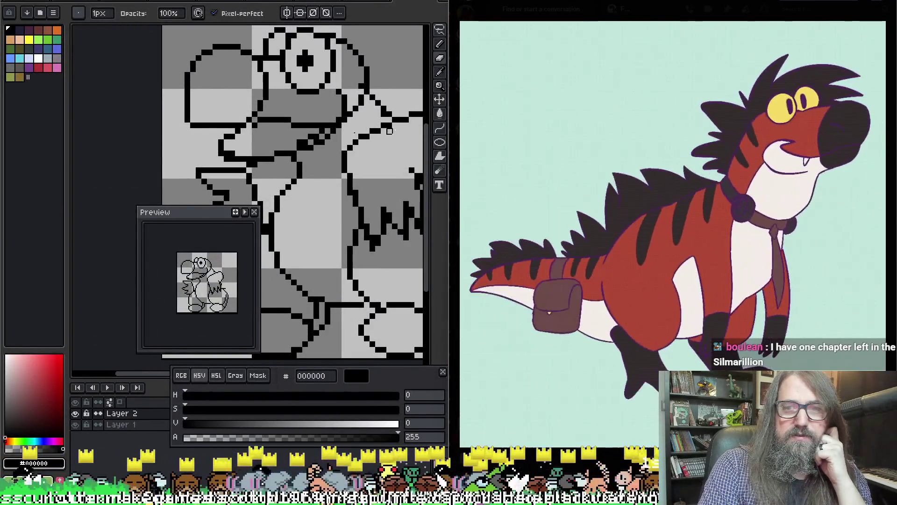
pyautogui.moveTo(449, 142); pyautogui.dragTo(527, 142)
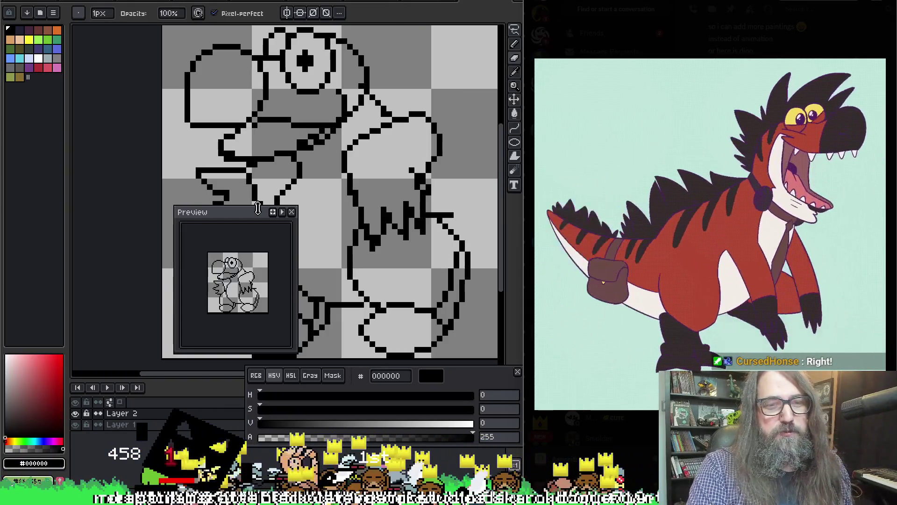
pyautogui.moveTo(258, 215)
pyautogui.mouseDown()
pyautogui.moveTo(224, 158)
pyautogui.moveTo(217, 168)
pyautogui.moveTo(229, 158)
pyautogui.moveTo(162, 208)
pyautogui.moveTo(122, 221)
pyautogui.moveTo(131, 207)
pyautogui.mouseUp()
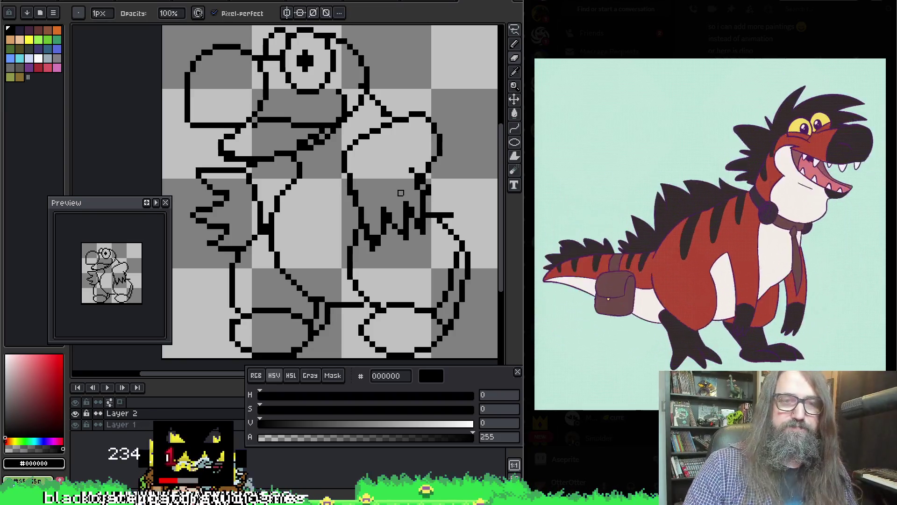
# Step: Centre the drawing and erase the old zigzag arm on the creature's left side
pyautogui.moveTo(187, 154)
pyautogui.mouseDown()
pyautogui.moveTo(143, 138)
pyautogui.moveTo(269, 173)
pyautogui.moveTo(280, 214)
pyautogui.moveTo(264, 198)
pyautogui.moveTo(246, 209)
pyautogui.moveTo(250, 186)
pyautogui.mouseUp()
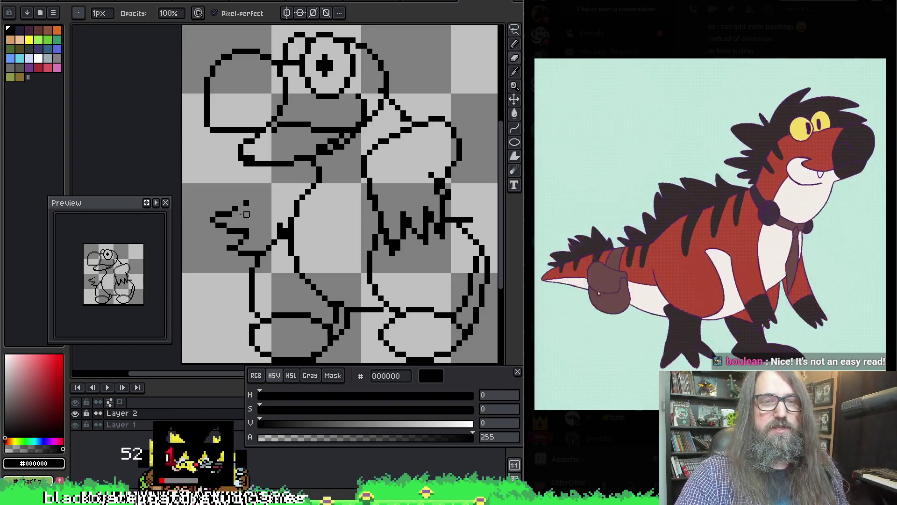
pyautogui.moveTo(246, 214)
pyautogui.mouseDown()
pyautogui.moveTo(204, 221)
pyautogui.moveTo(263, 220)
pyautogui.moveTo(236, 225)
pyautogui.moveTo(240, 249)
pyautogui.mouseUp()
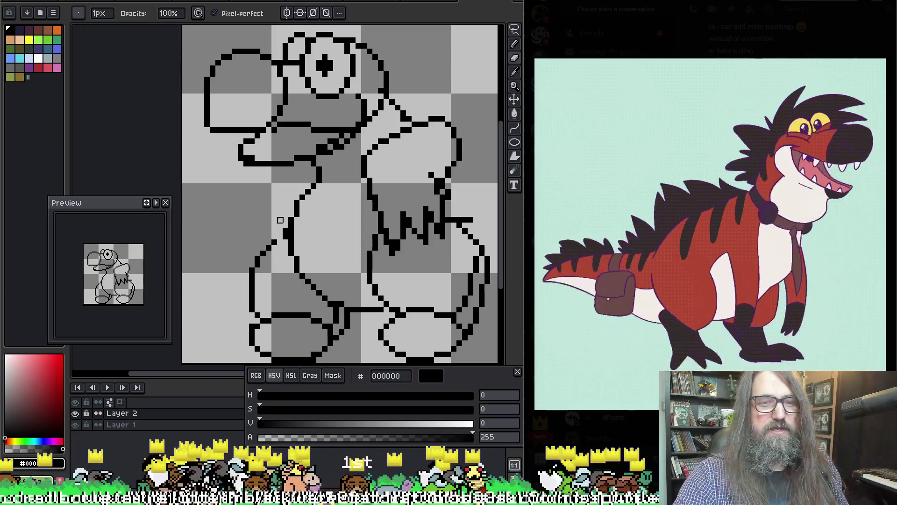
pyautogui.press('e')
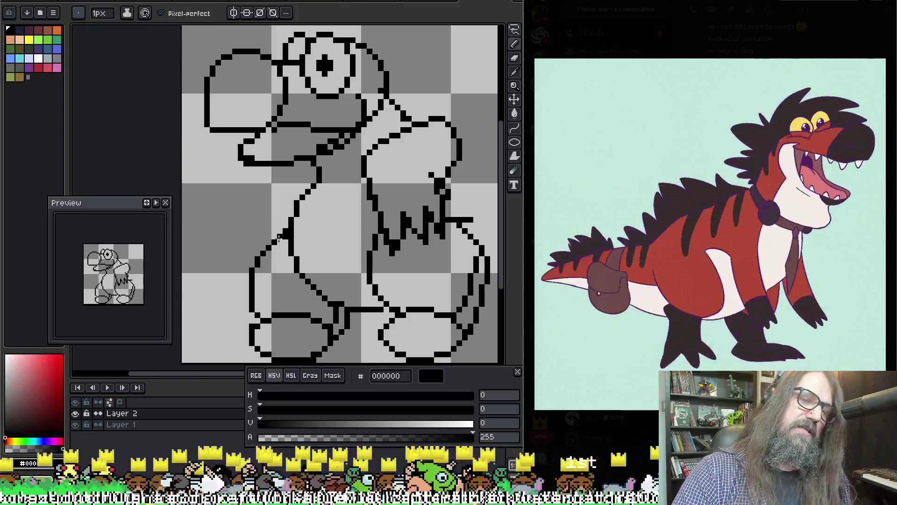
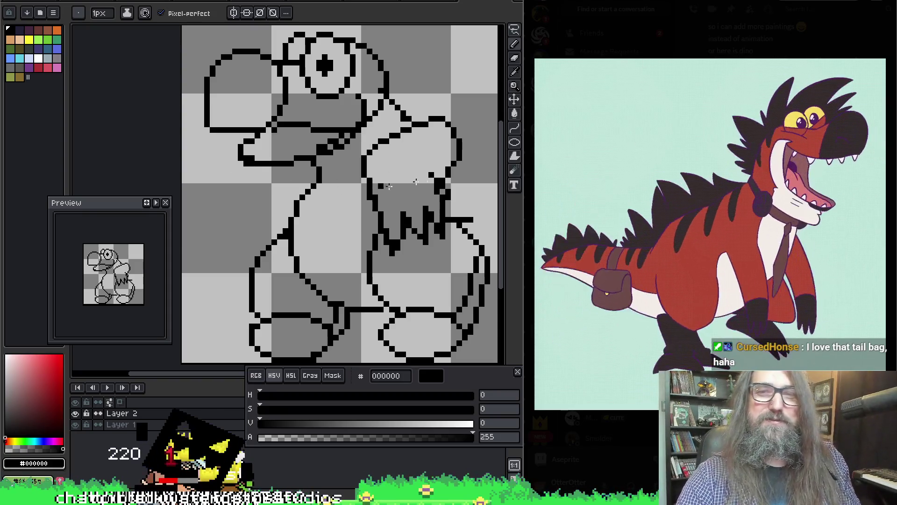
# Step: Erase the old jagged right-arm lines, including its vertical stroke
pyautogui.press('b')
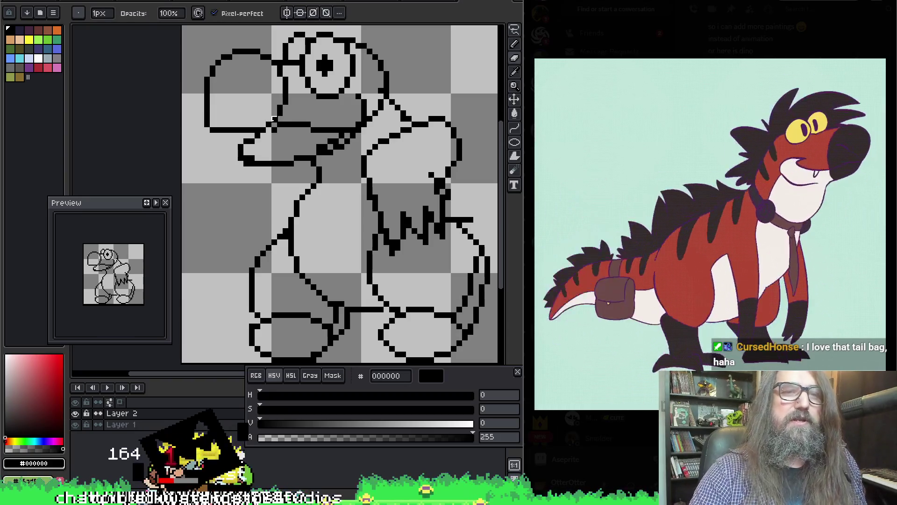
pyautogui.press('e')
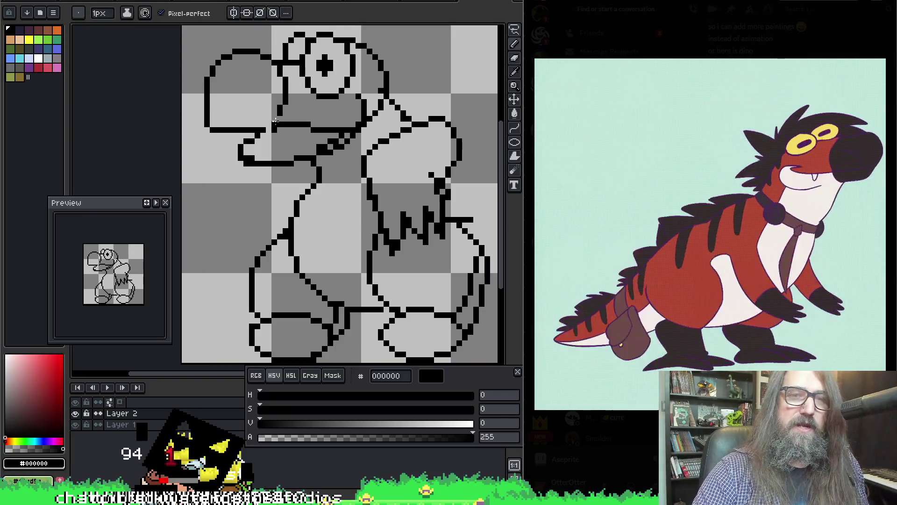
pyautogui.press('b')
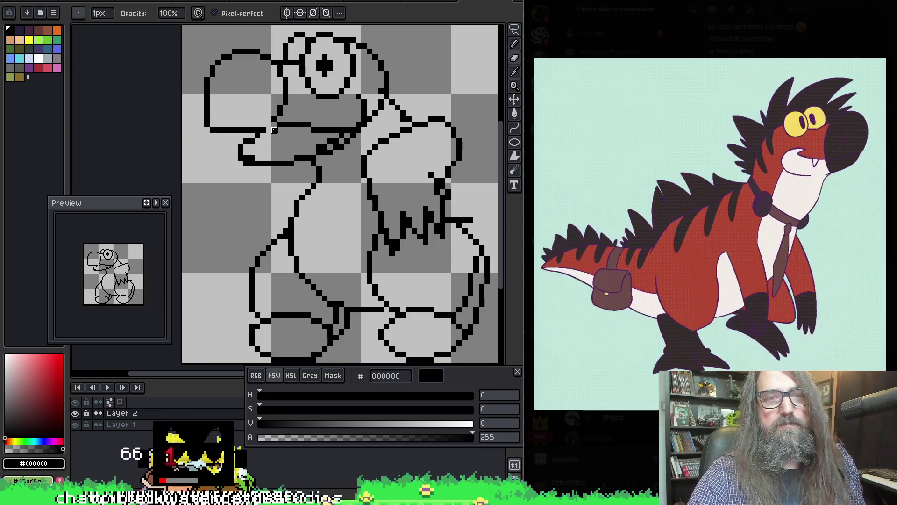
pyautogui.press('e')
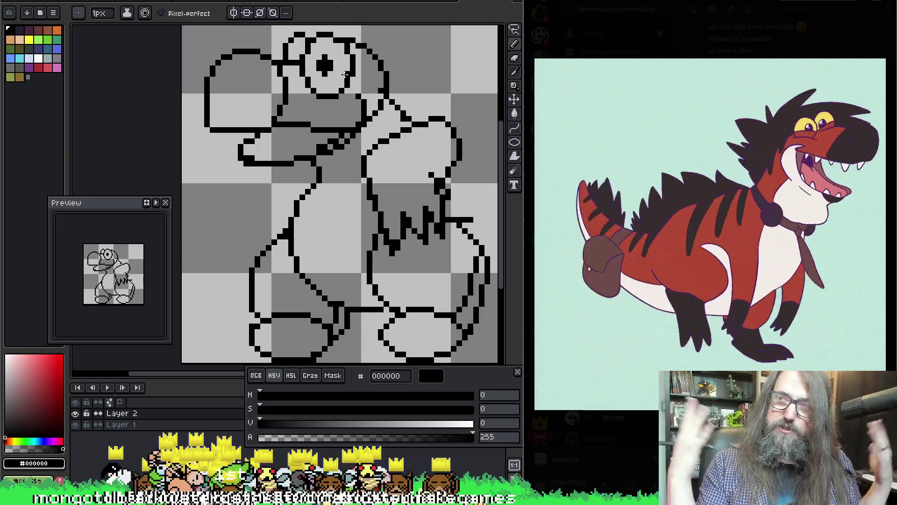
pyautogui.press('b')
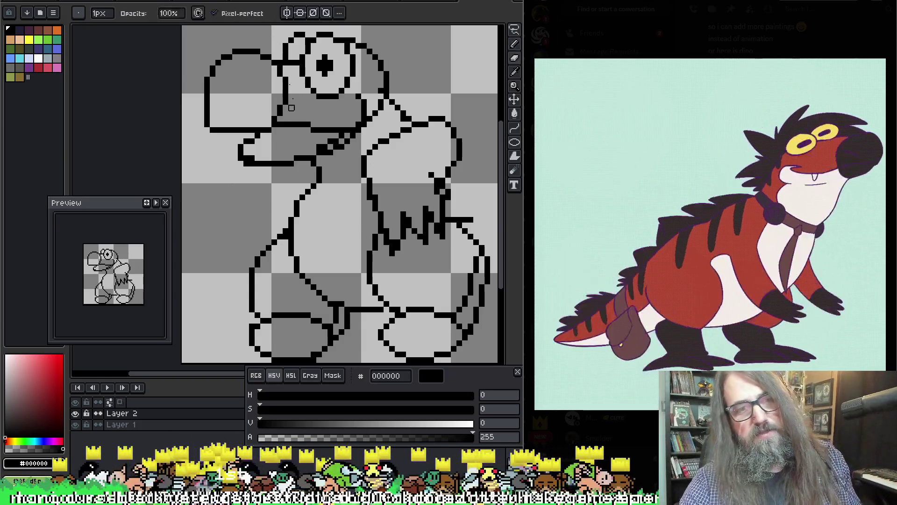
pyautogui.press('e')
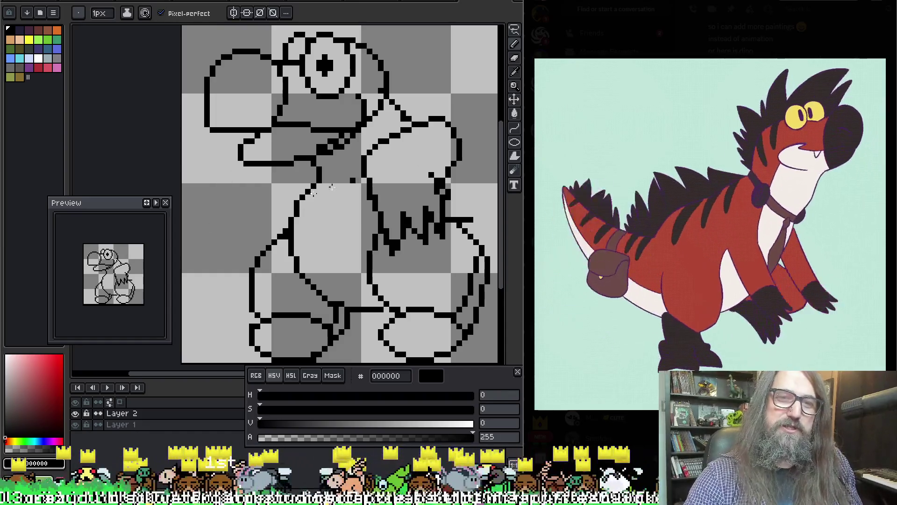
pyautogui.press('e')
pyautogui.moveTo(375, 151); pyautogui.dragTo(444, 121)
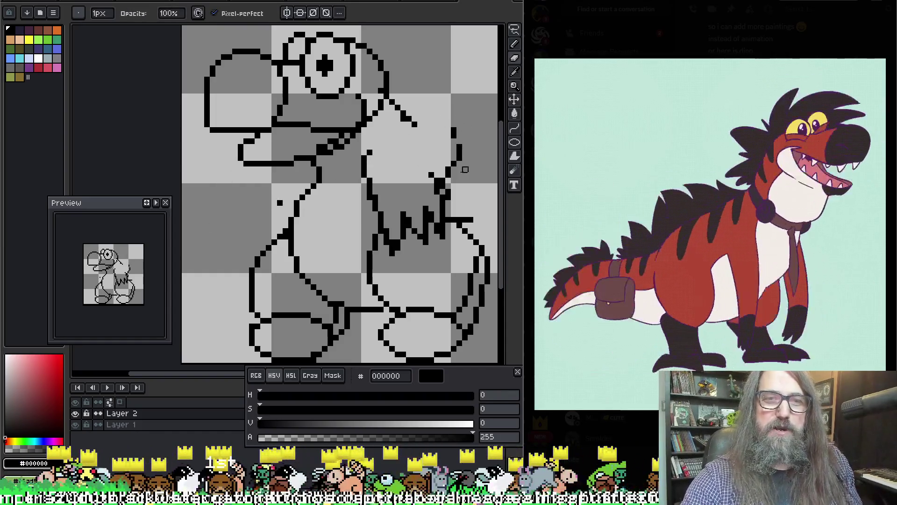
pyautogui.moveTo(465, 169); pyautogui.dragTo(453, 115)
# Step: Draw the new arm's top edge and smooth curved outline, erasing leftover jagged lines inside
pyautogui.press('b')
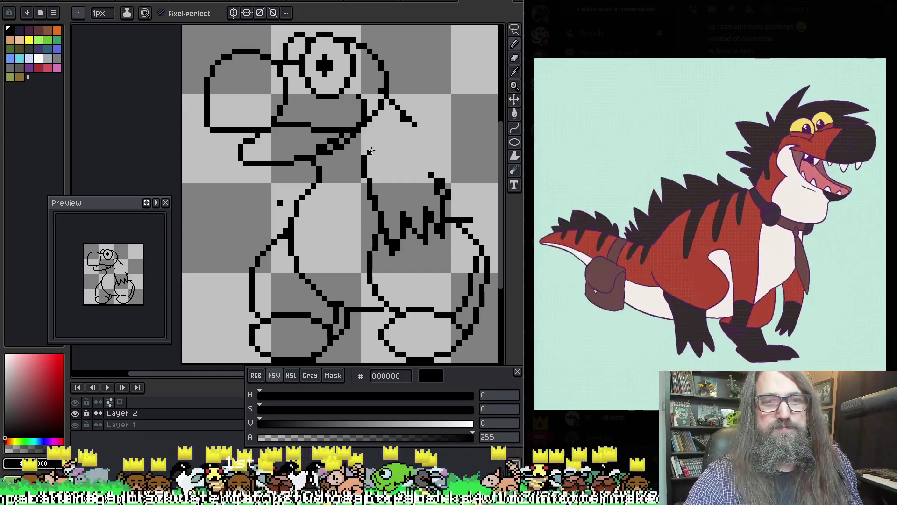
pyautogui.press('v')
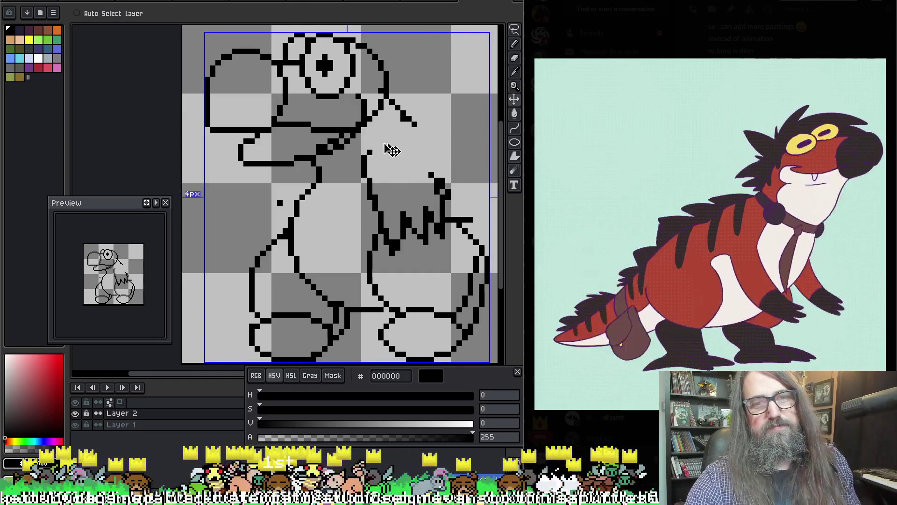
pyautogui.press('b')
pyautogui.moveTo(366, 157)
pyautogui.mouseDown()
pyautogui.moveTo(381, 140)
pyautogui.moveTo(443, 161)
pyautogui.mouseUp()
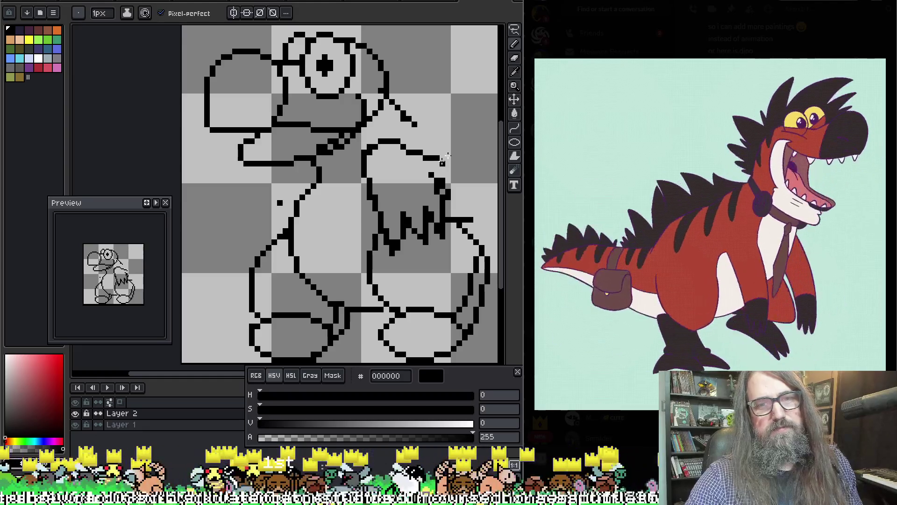
pyautogui.moveTo(410, 124)
pyautogui.mouseDown()
pyautogui.moveTo(451, 149)
pyautogui.moveTo(471, 187)
pyautogui.moveTo(458, 209)
pyautogui.mouseUp()
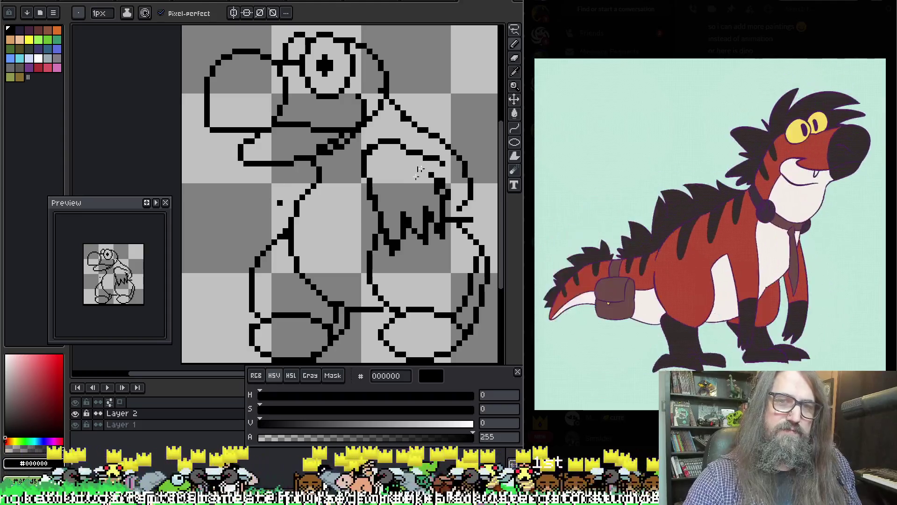
pyautogui.press('e')
pyautogui.moveTo(414, 231)
pyautogui.mouseDown()
pyautogui.moveTo(420, 204)
pyautogui.moveTo(431, 220)
pyautogui.moveTo(398, 248)
pyautogui.moveTo(364, 192)
pyautogui.moveTo(376, 186)
pyautogui.moveTo(421, 230)
pyautogui.moveTo(381, 220)
pyautogui.moveTo(387, 215)
pyautogui.mouseUp()
pyautogui.press('b')
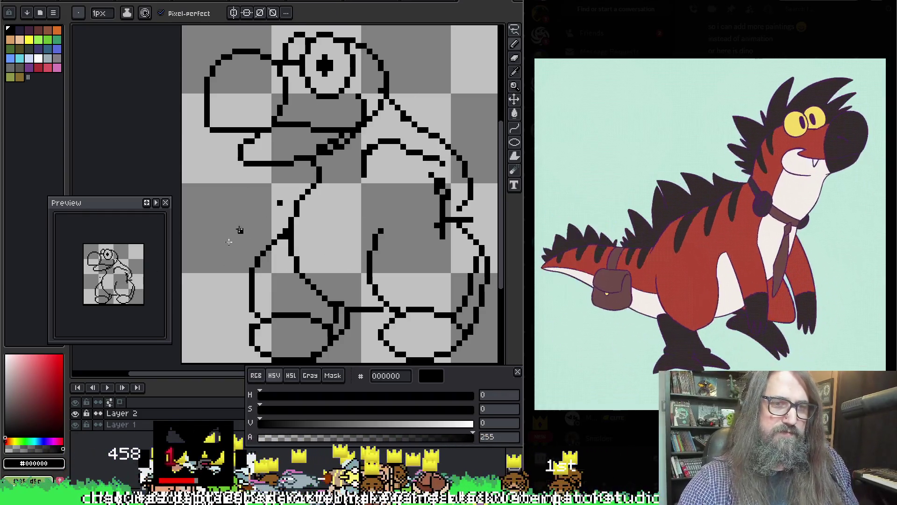
# Step: Add pixels along the mouth line and a short left-arm stroke, then trim stray arm pixels
pyautogui.moveTo(314, 161)
pyautogui.mouseDown()
pyautogui.moveTo(284, 172)
pyautogui.moveTo(262, 214)
pyautogui.moveTo(266, 235)
pyautogui.mouseUp()
pyautogui.press('e')
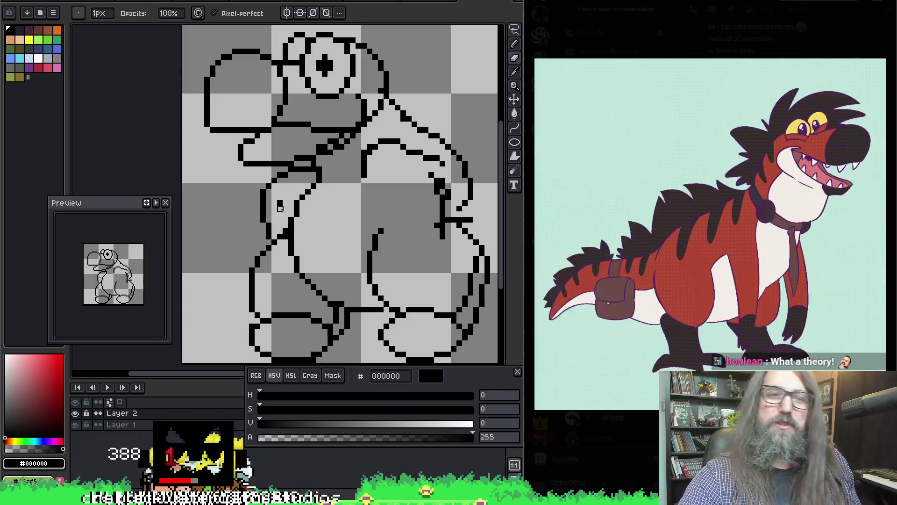
pyautogui.press('b')
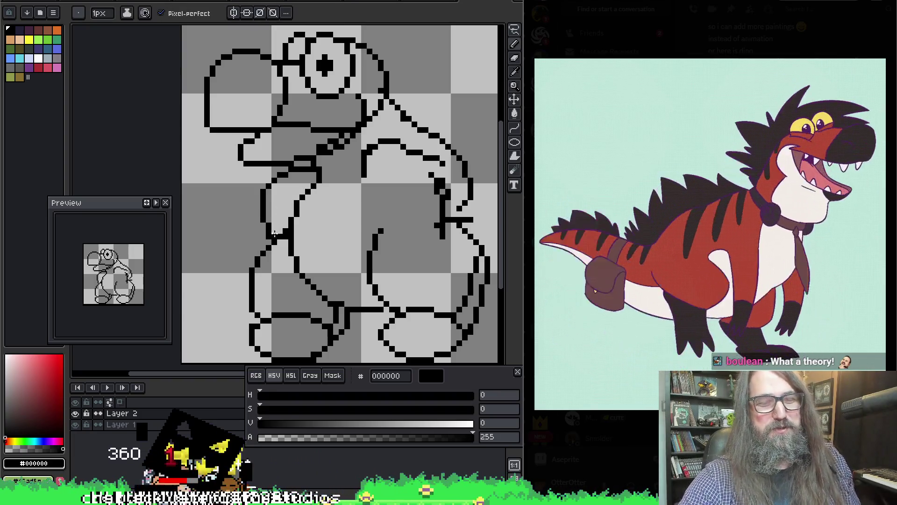
pyautogui.moveTo(278, 229); pyautogui.dragTo(279, 213)
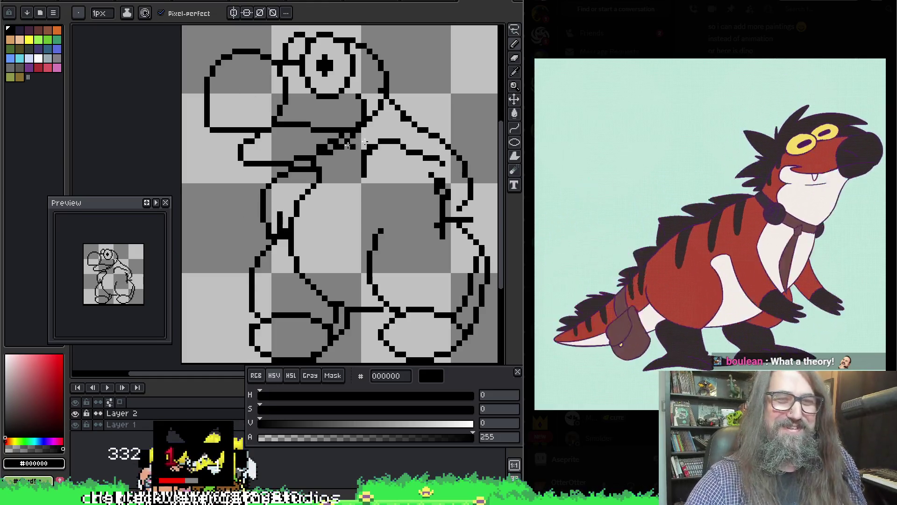
pyautogui.press('e')
pyautogui.press('b')
pyautogui.press('e')
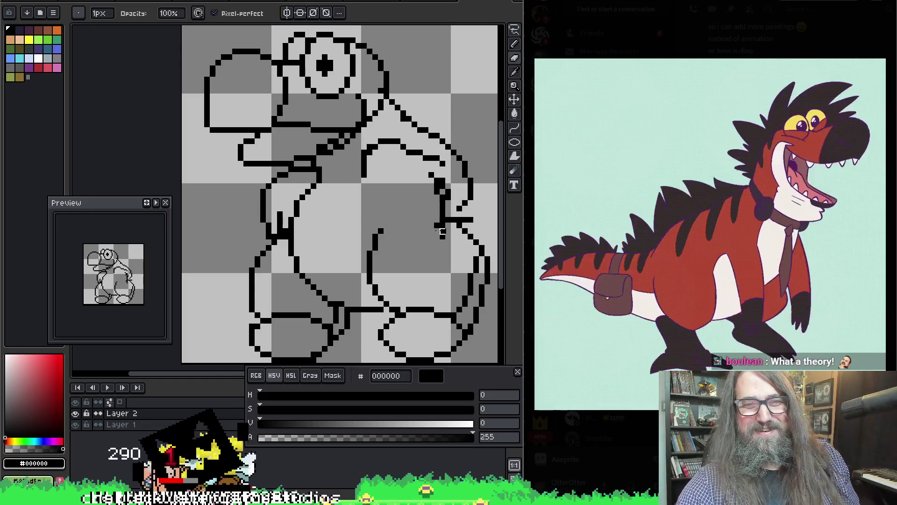
pyautogui.moveTo(431, 214)
pyautogui.mouseDown()
pyautogui.moveTo(438, 234)
pyautogui.moveTo(471, 219)
pyautogui.moveTo(458, 207)
pyautogui.mouseUp()
pyautogui.click(442, 170)
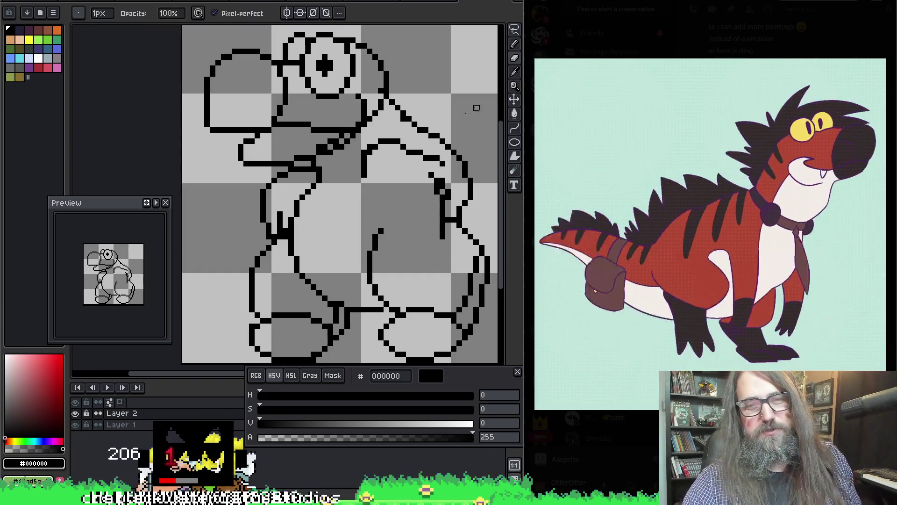
# Step: Thin the thick line blob by the right arm and add a stroke on the left body outline
pyautogui.press('b')
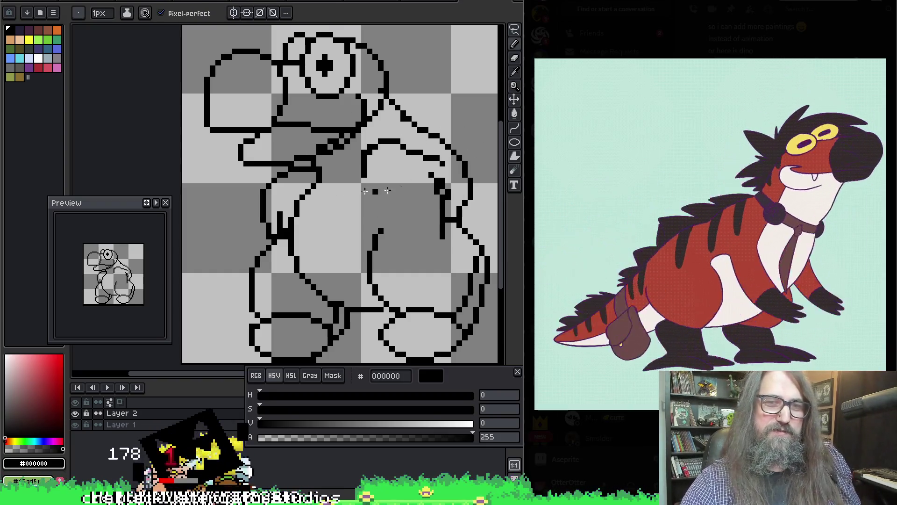
pyautogui.press('e')
pyautogui.moveTo(430, 180); pyautogui.dragTo(442, 203)
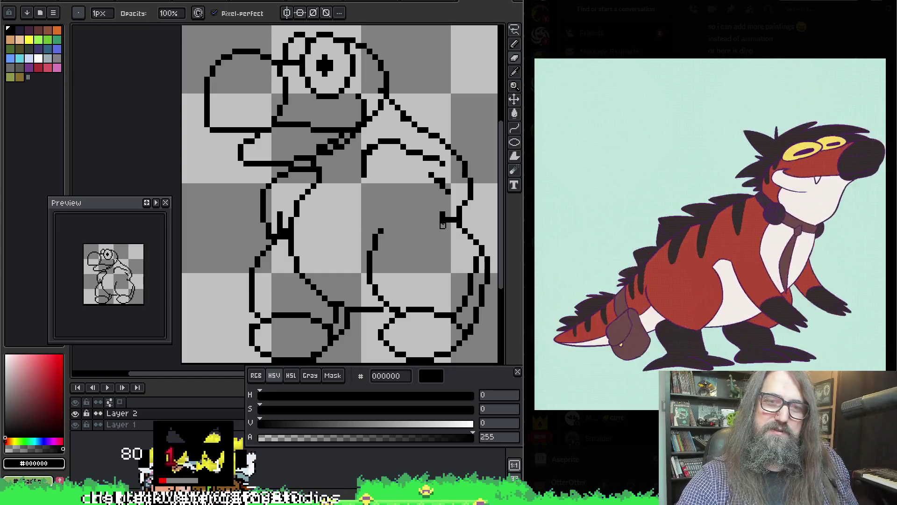
pyautogui.moveTo(442, 225); pyautogui.dragTo(441, 214)
pyautogui.press('b')
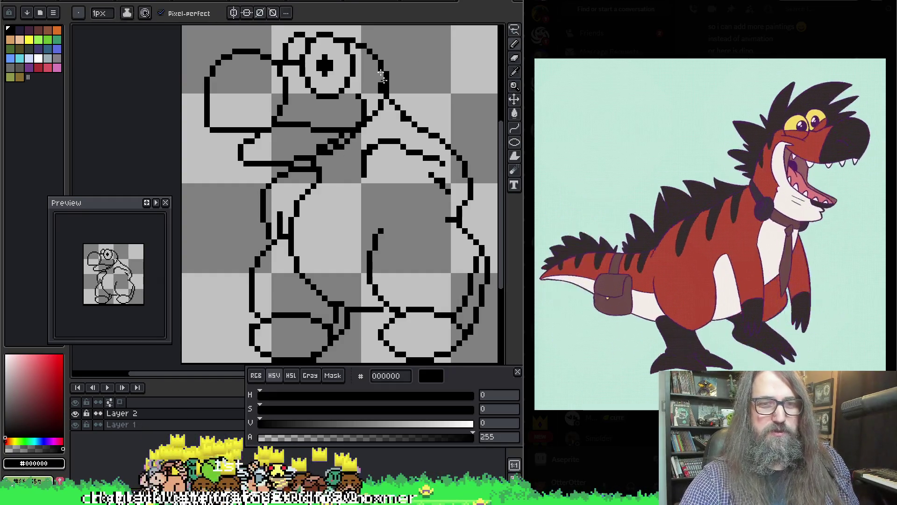
pyautogui.press('i')
pyautogui.press('b')
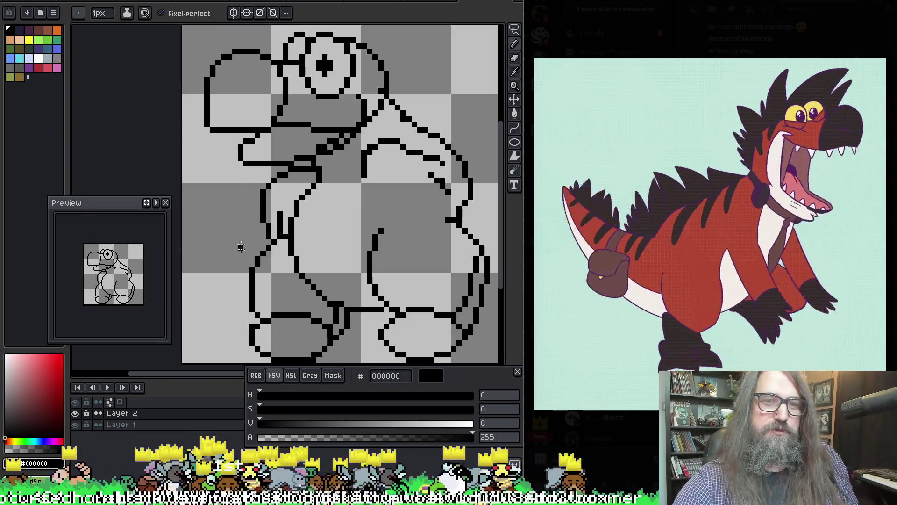
pyautogui.moveTo(259, 213); pyautogui.dragTo(261, 245)
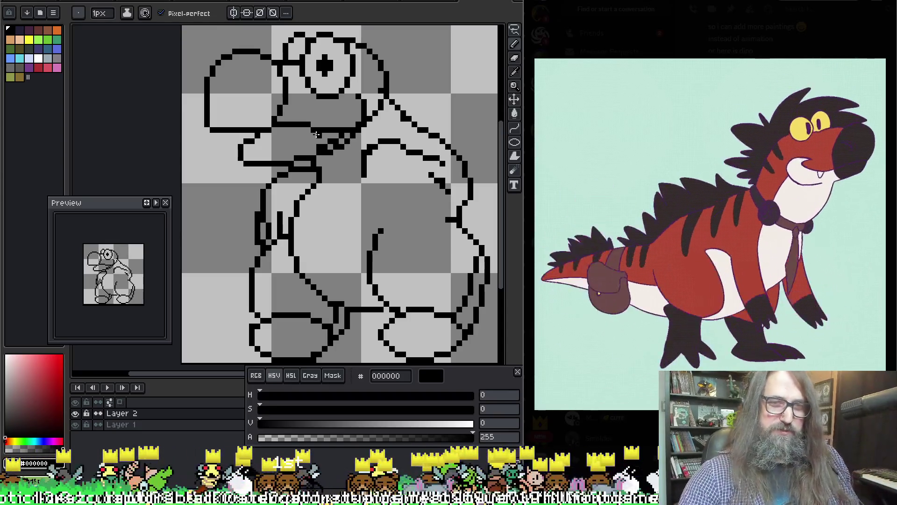
# Step: Clean up the right arm, sketch arm lines over the belly, then undo those belly strokes
pyautogui.press('e')
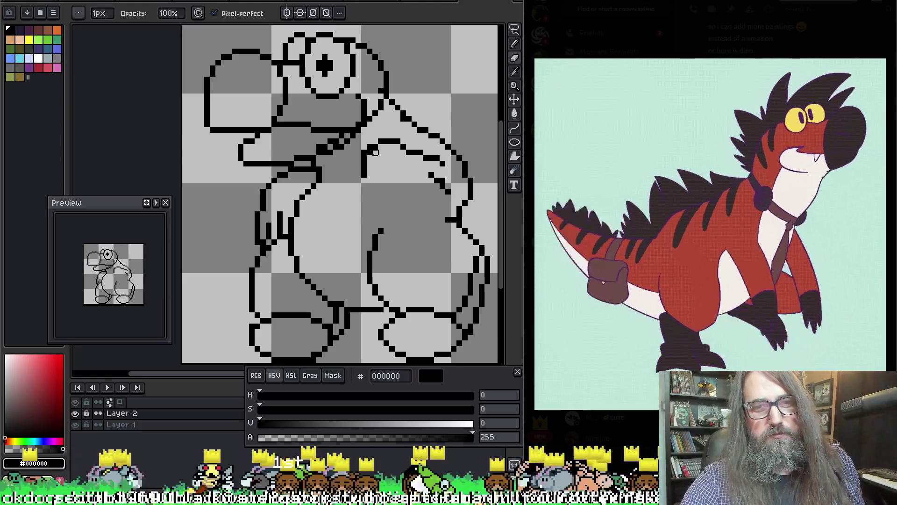
pyautogui.press('b')
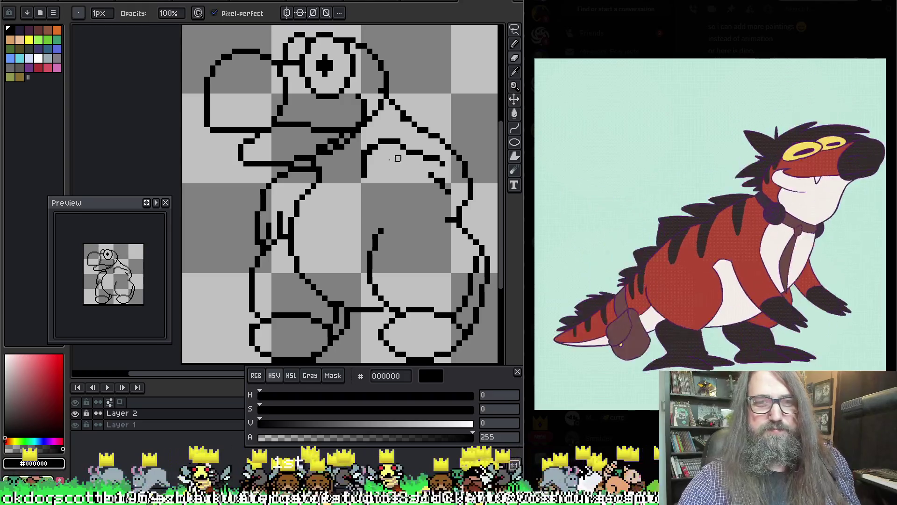
pyautogui.press('e')
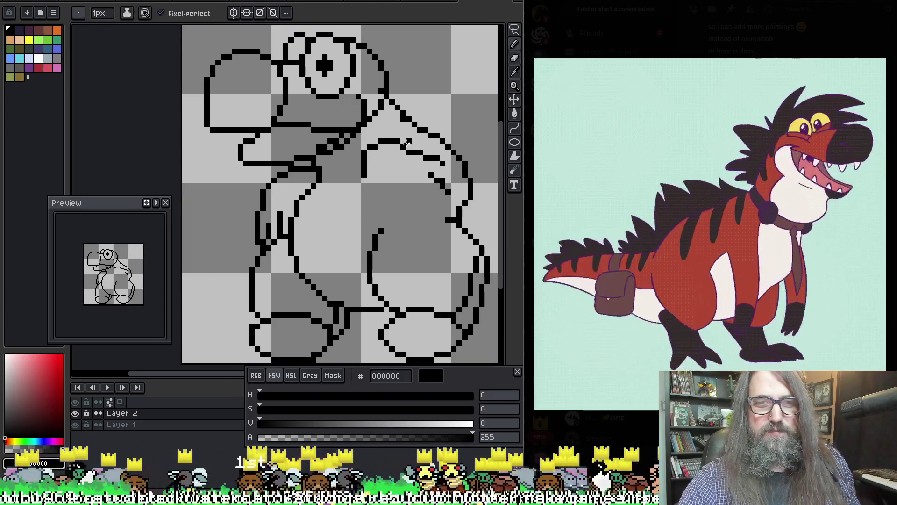
pyautogui.press('b')
pyautogui.press('e')
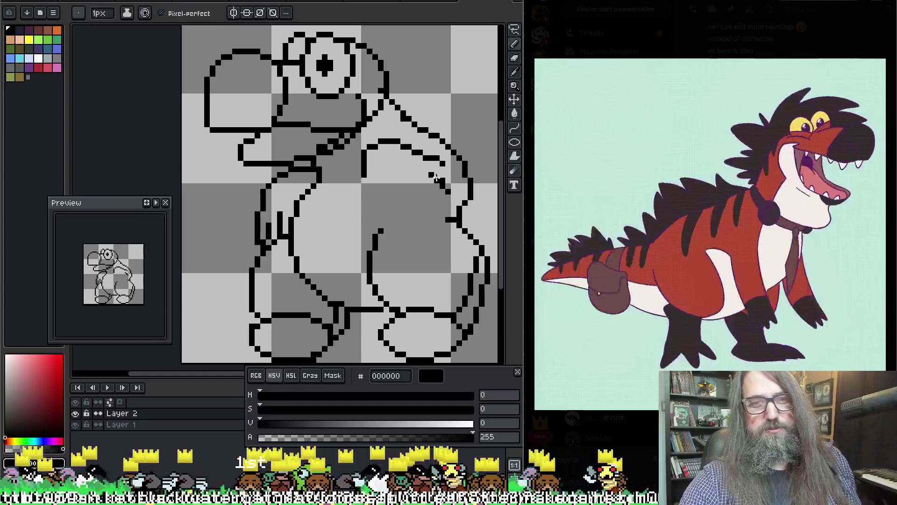
pyautogui.moveTo(424, 168); pyautogui.dragTo(441, 186)
pyautogui.press('b')
pyautogui.hotkey('ctrl', 'z')
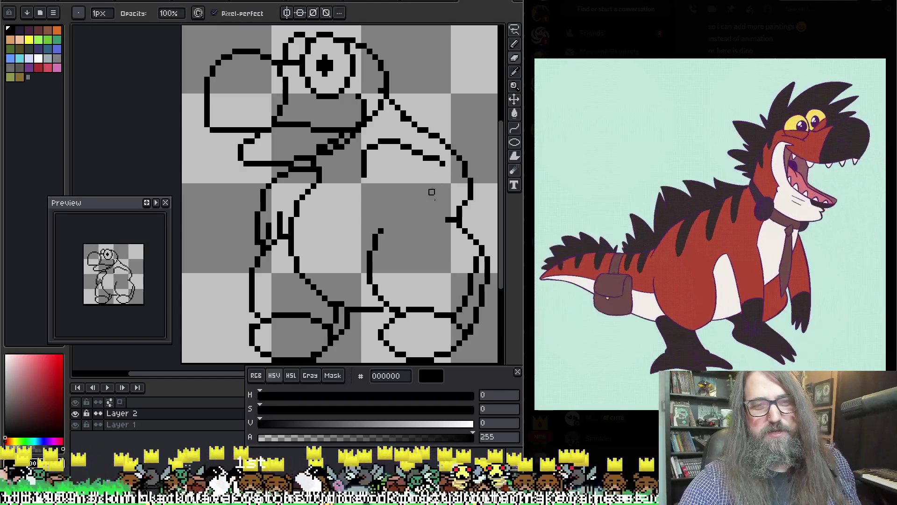
pyautogui.press('e')
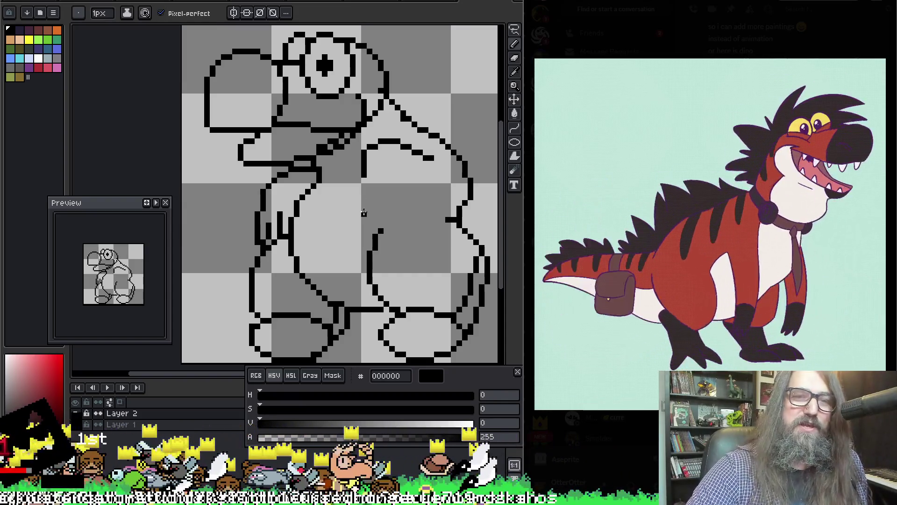
pyautogui.moveTo(357, 181)
pyautogui.mouseDown()
pyautogui.moveTo(374, 231)
pyautogui.moveTo(386, 220)
pyautogui.mouseUp()
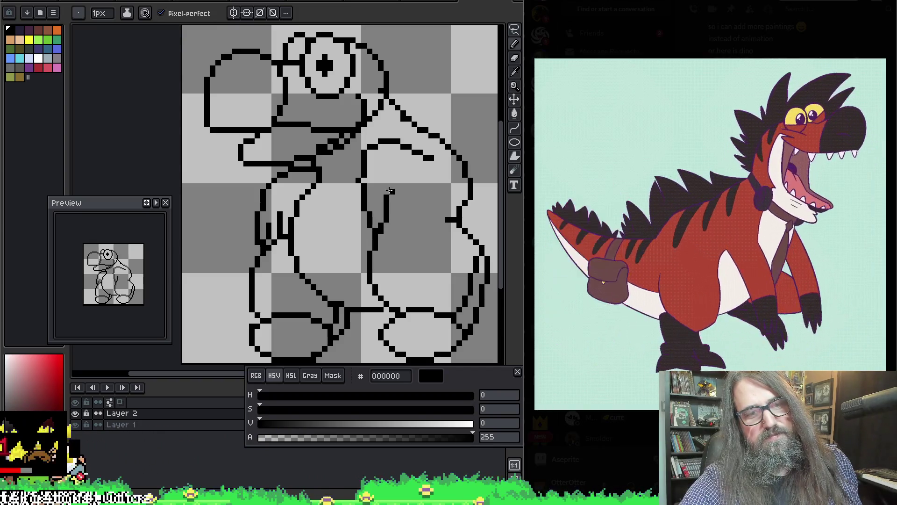
pyautogui.moveTo(388, 195)
pyautogui.mouseDown()
pyautogui.moveTo(403, 225)
pyautogui.moveTo(412, 204)
pyautogui.mouseUp()
pyautogui.hotkey('ctrl', 'z')
pyautogui.hotkey('ctrl', 'z')
pyautogui.hotkey('ctrl', 'z')
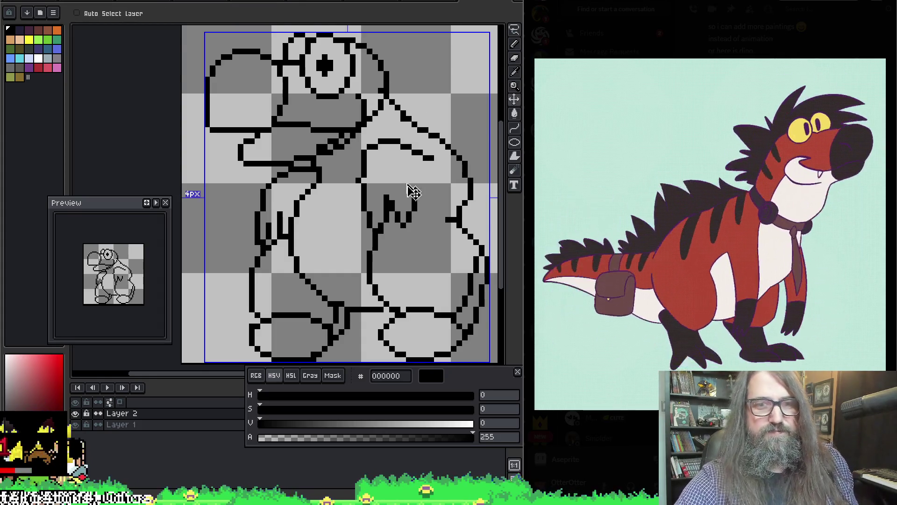
# Step: Redraw the right arm's edge and draw the left arm's outer edge along the body
pyautogui.moveTo(363, 184)
pyautogui.mouseDown()
pyautogui.moveTo(374, 230)
pyautogui.moveTo(397, 188)
pyautogui.moveTo(407, 231)
pyautogui.moveTo(425, 193)
pyautogui.moveTo(431, 217)
pyautogui.moveTo(441, 199)
pyautogui.moveTo(437, 176)
pyautogui.moveTo(401, 149)
pyautogui.mouseUp()
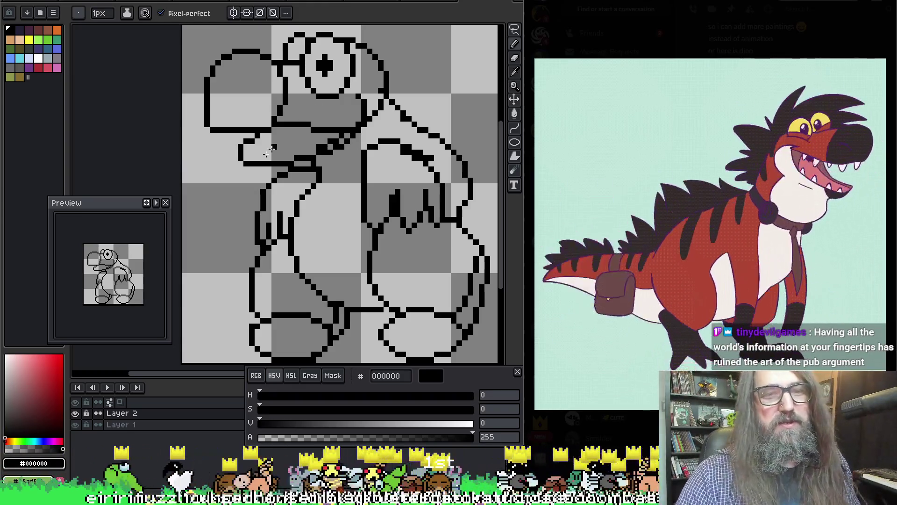
pyautogui.press('e')
pyautogui.moveTo(269, 186)
pyautogui.mouseDown()
pyautogui.moveTo(287, 177)
pyautogui.moveTo(264, 174)
pyautogui.moveTo(254, 229)
pyautogui.moveTo(264, 192)
pyautogui.moveTo(257, 219)
pyautogui.mouseUp()
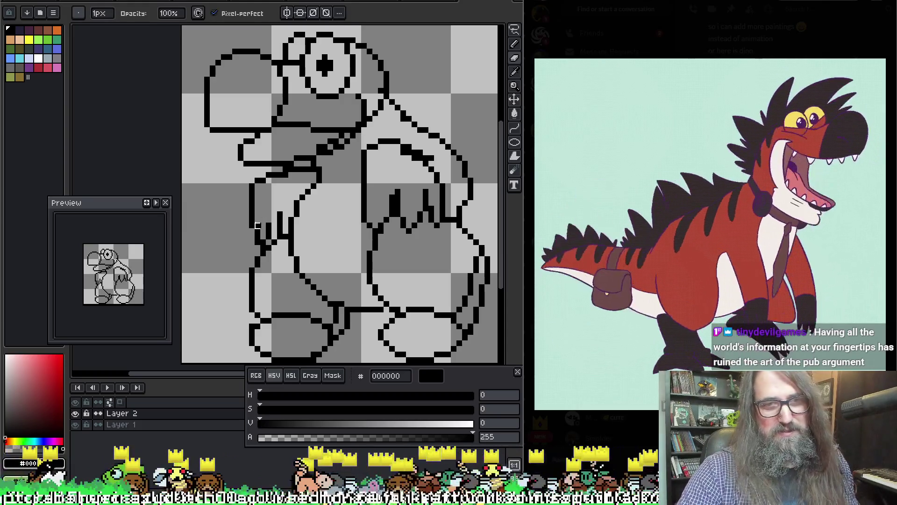
pyautogui.press('b')
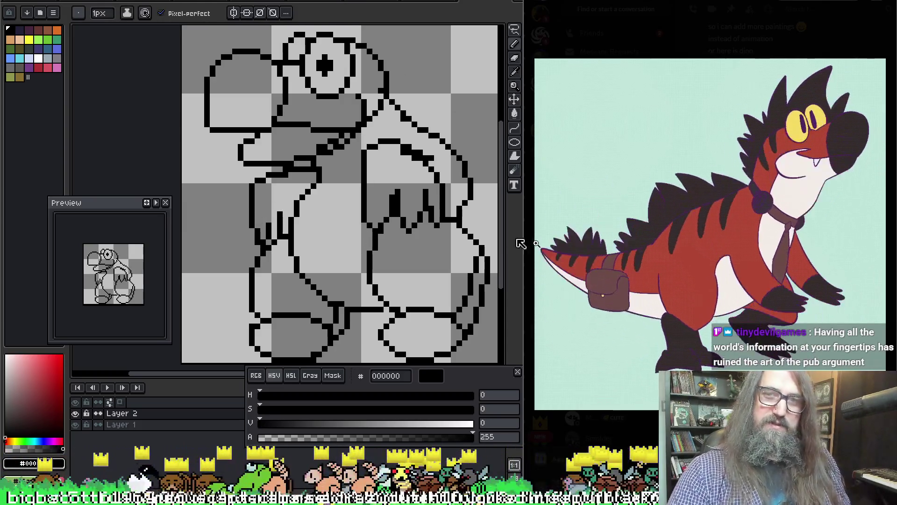
pyautogui.moveTo(397, 252)
pyautogui.mouseDown()
pyautogui.moveTo(321, 230)
pyautogui.moveTo(327, 221)
pyautogui.mouseUp()
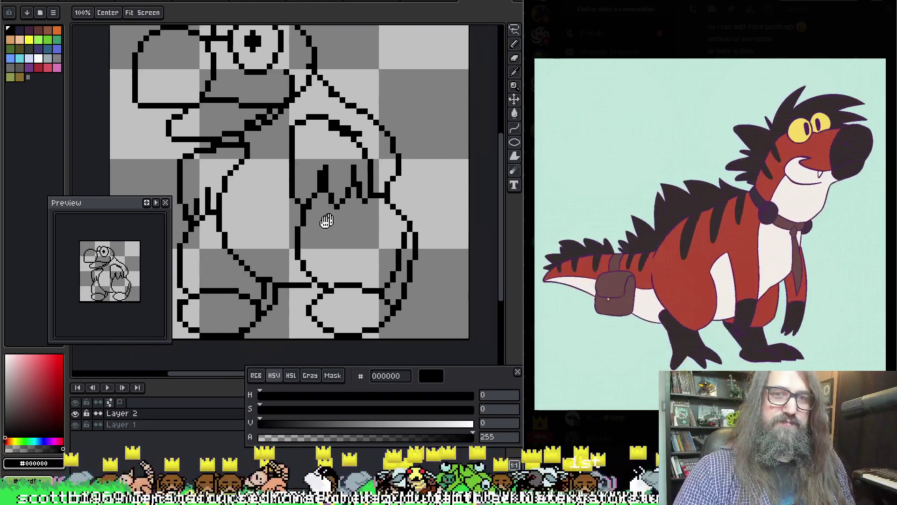
# Step: Select both layers and shift the whole drawing about 30 px left
pyautogui.scroll(-1, 326, 221)
pyautogui.press('m')
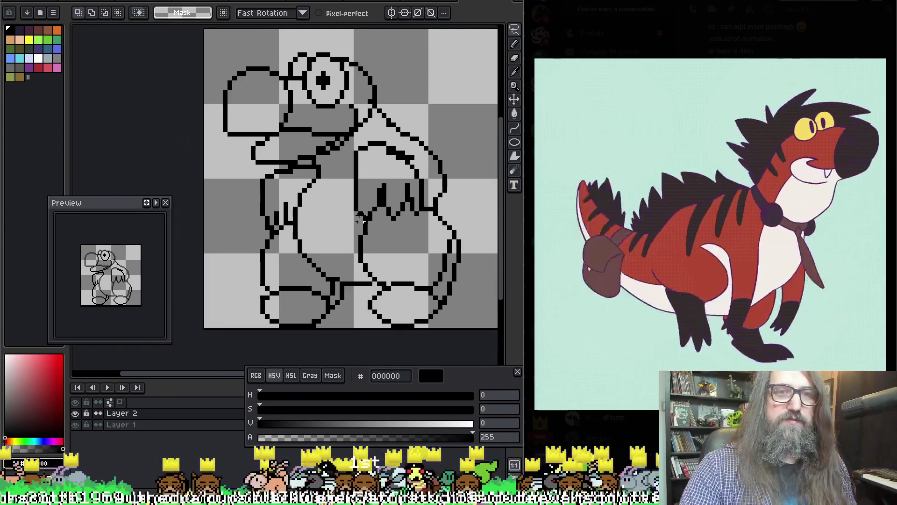
pyautogui.hotkey('ctrl', 'alt', 'c')
pyautogui.press('Escape')
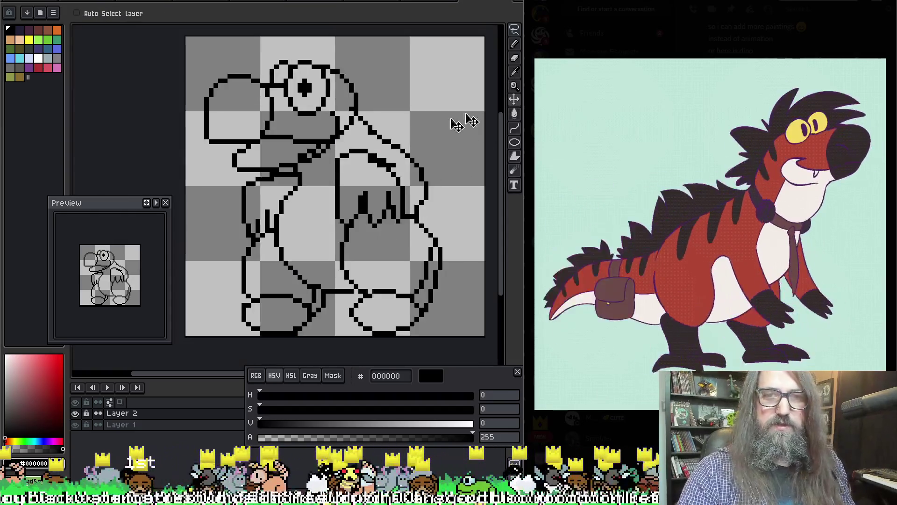
pyautogui.keyDown('shift'); pyautogui.click(139, 423); pyautogui.keyUp('shift')
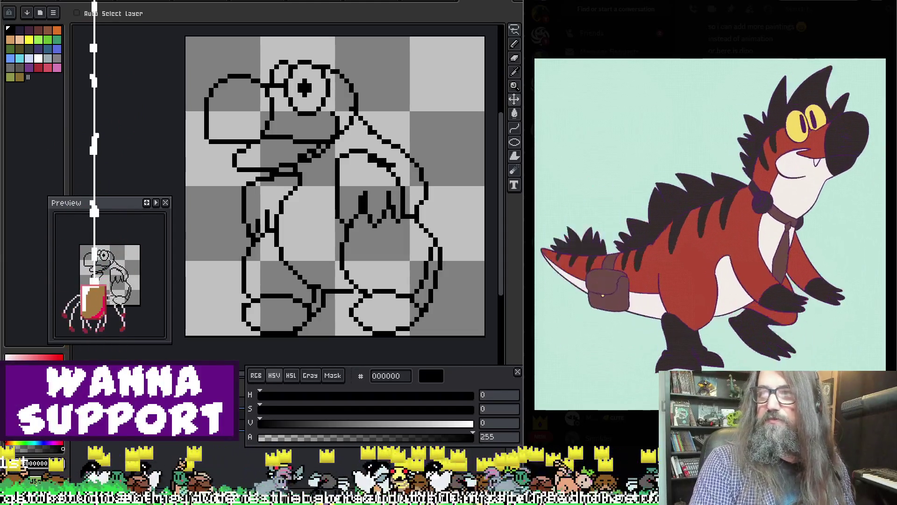
pyautogui.moveTo(150, 441)
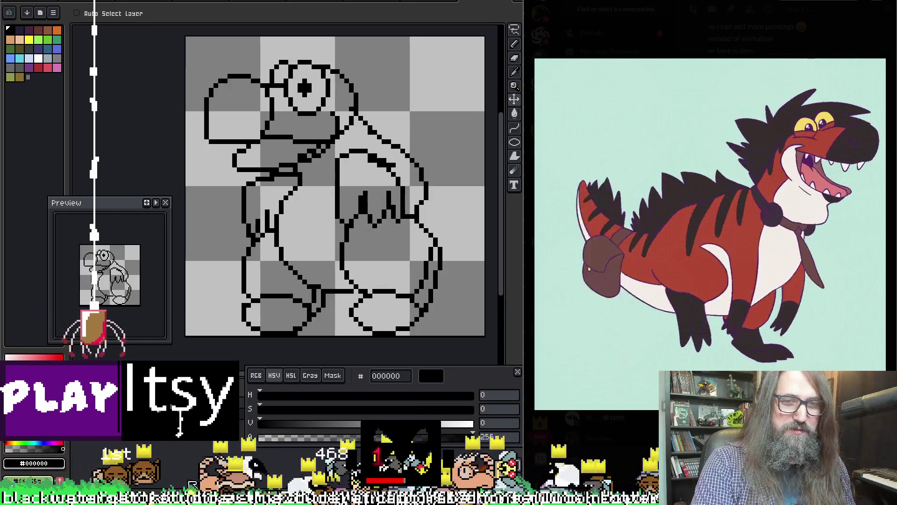
pyautogui.moveTo(341, 322); pyautogui.dragTo(327, 322)
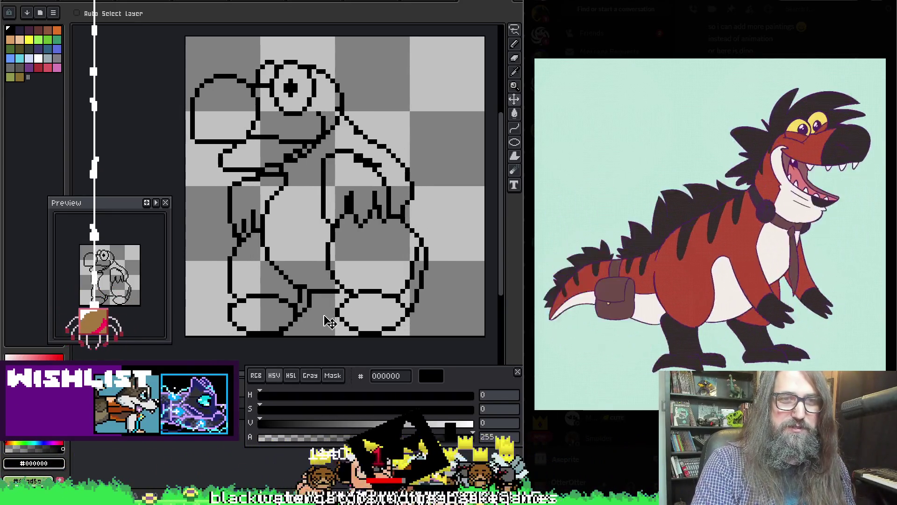
pyautogui.press('b')
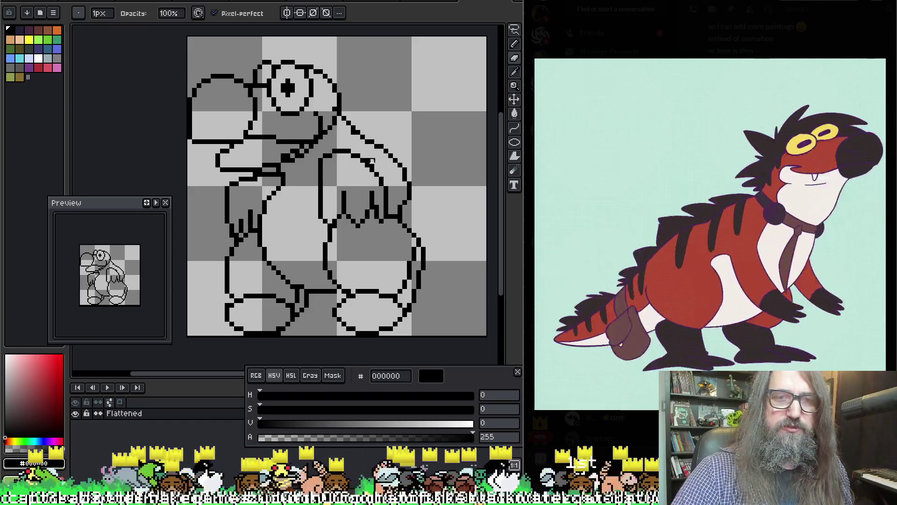
# Step: Redraw the arm's top as a rounder line and reposition its lower area with a lasso transform
pyautogui.press('e')
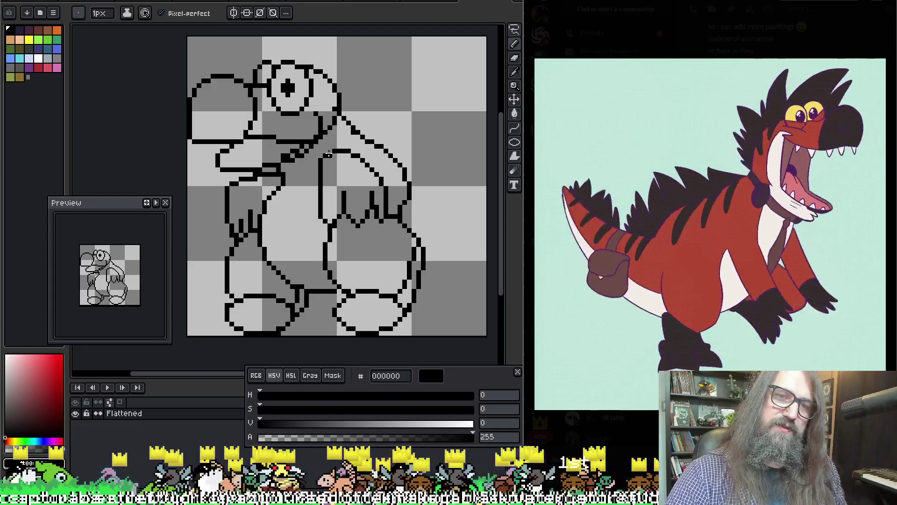
pyautogui.moveTo(329, 155)
pyautogui.mouseDown()
pyautogui.moveTo(394, 154)
pyautogui.moveTo(358, 166)
pyautogui.moveTo(382, 187)
pyautogui.moveTo(358, 175)
pyautogui.moveTo(358, 238)
pyautogui.moveTo(351, 175)
pyautogui.mouseUp()
pyautogui.press('e')
pyautogui.press('q')
pyautogui.hotkey('ctrl', 't')
pyautogui.press('Return')
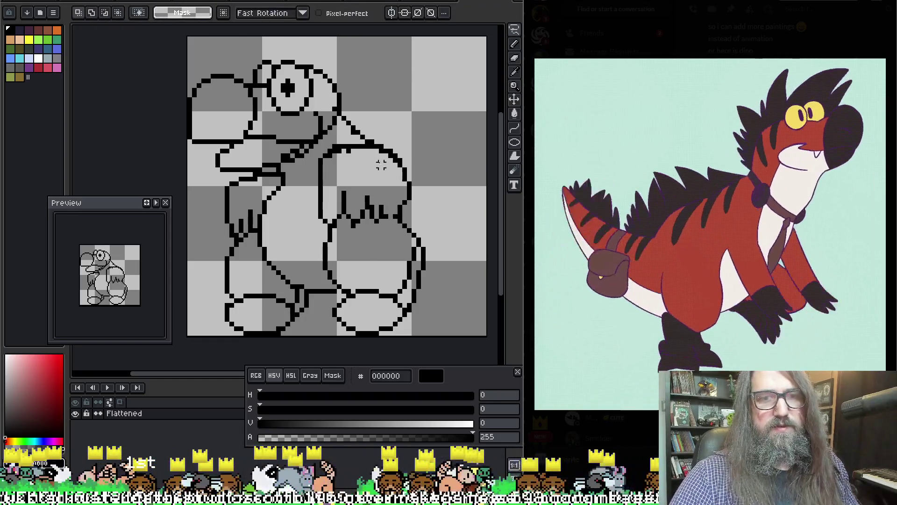
pyautogui.press('b')
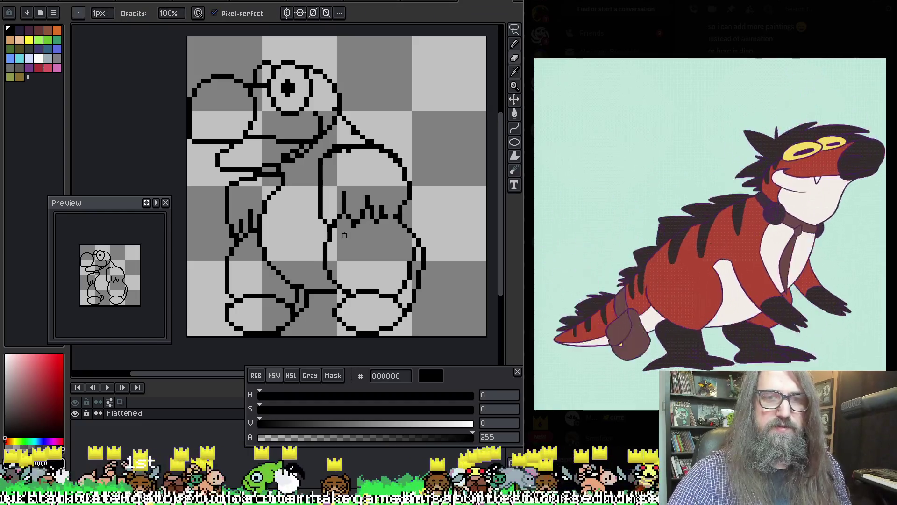
# Step: Draw a vertical line inside the right arm and clean the fingers into jagged claw points
pyautogui.moveTo(381, 208)
pyautogui.mouseDown()
pyautogui.moveTo(381, 164)
pyautogui.moveTo(371, 149)
pyautogui.mouseUp()
pyautogui.press('e')
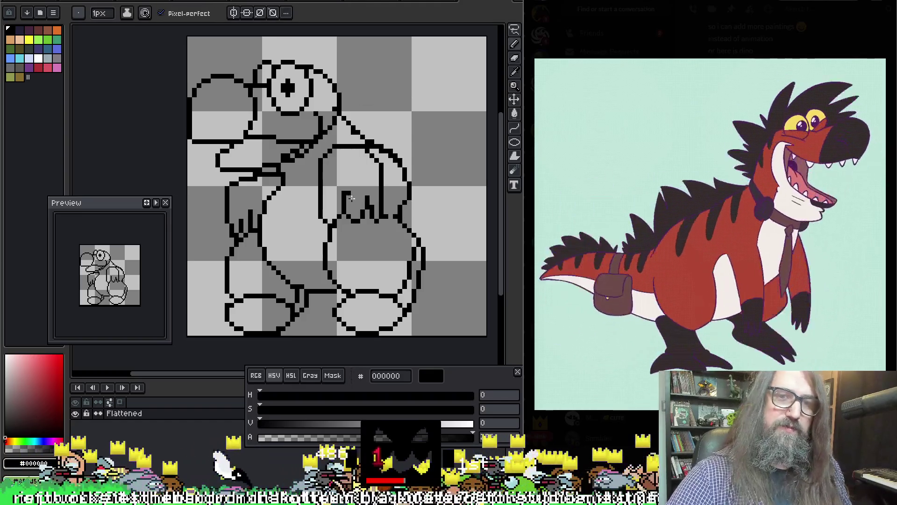
pyautogui.press('b')
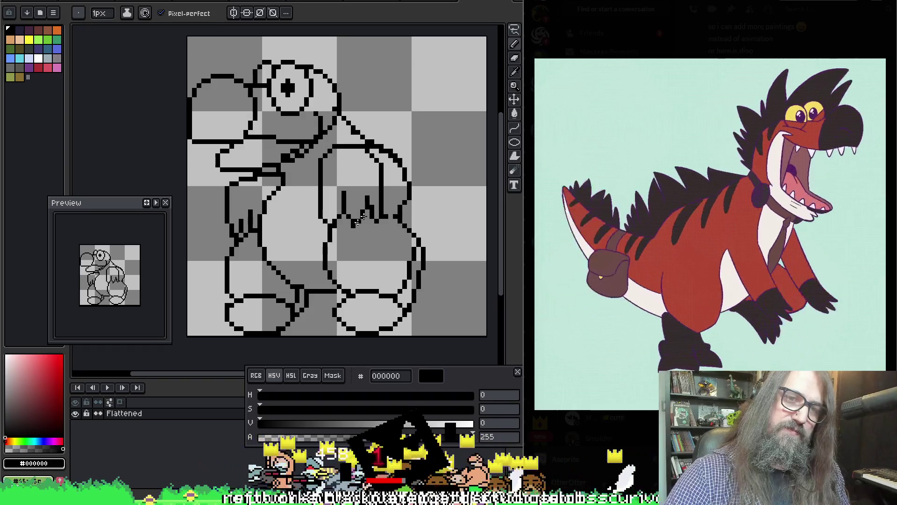
pyautogui.press('e')
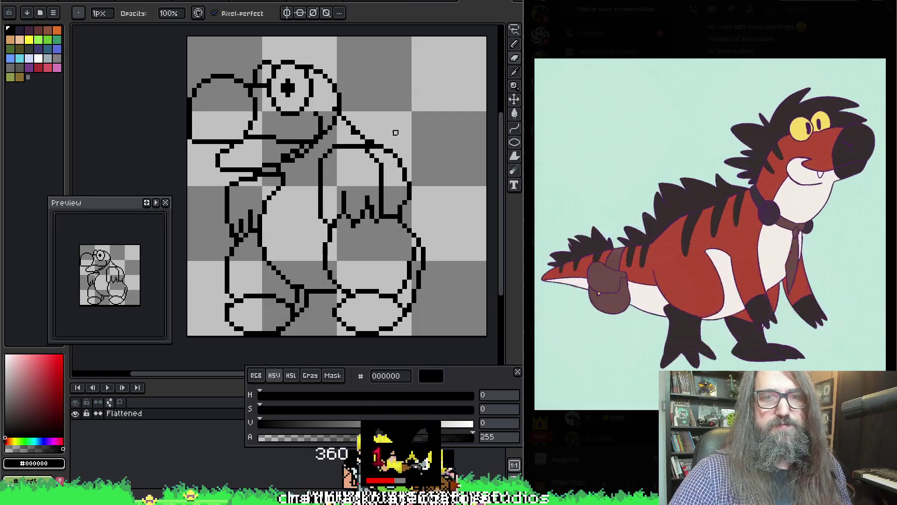
pyautogui.press('b')
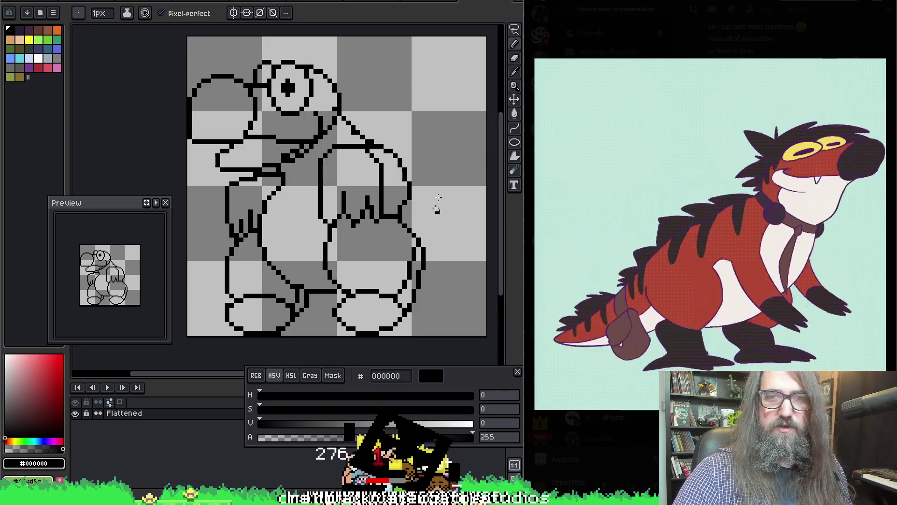
# Step: Draw the tail's back and curving front edges, rising behind the body to a pointed tip
pyautogui.moveTo(422, 127)
pyautogui.mouseDown()
pyautogui.moveTo(469, 168)
pyautogui.moveTo(472, 231)
pyautogui.moveTo(439, 280)
pyautogui.moveTo(421, 282)
pyautogui.mouseUp()
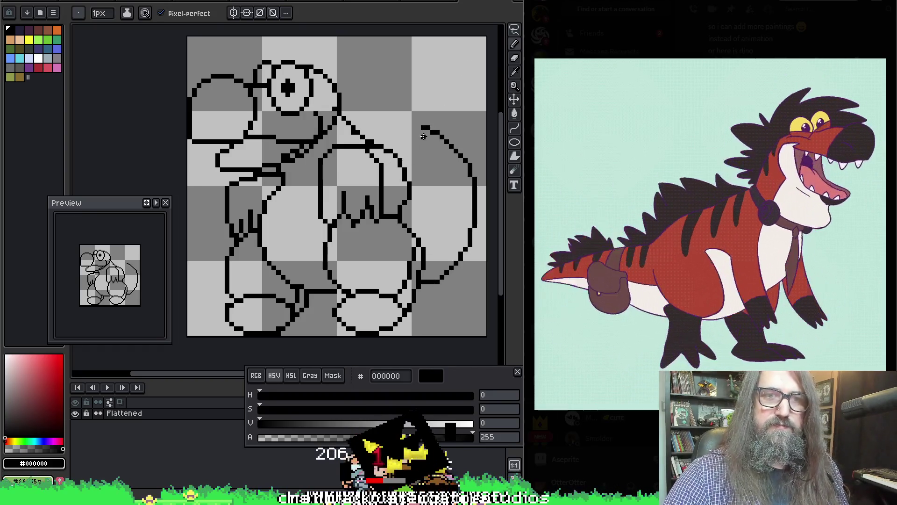
pyautogui.moveTo(418, 129); pyautogui.dragTo(420, 179)
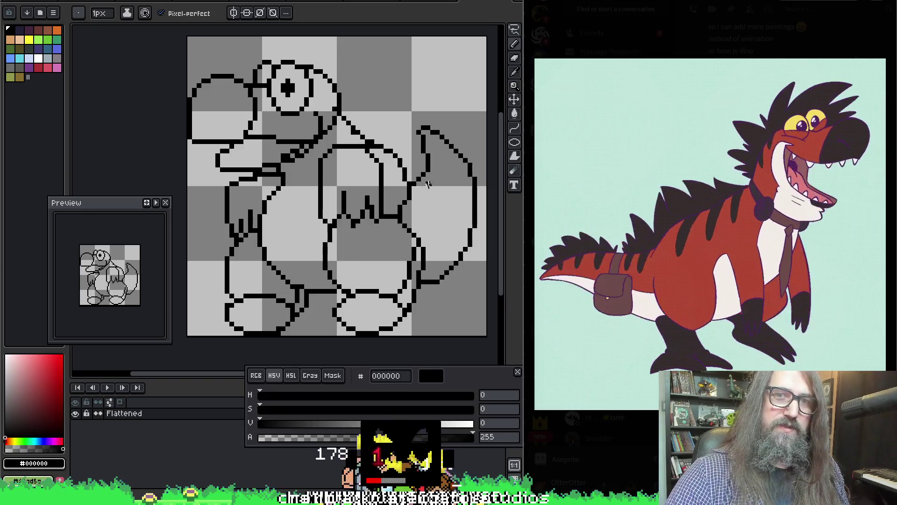
pyautogui.moveTo(442, 207)
pyautogui.mouseDown()
pyautogui.moveTo(465, 197)
pyautogui.moveTo(436, 217)
pyautogui.mouseUp()
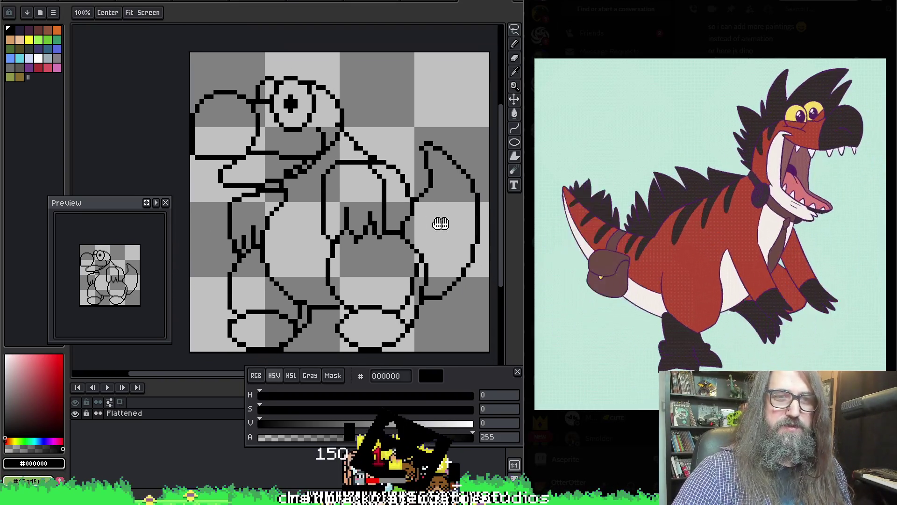
pyautogui.scroll(-3, 382, 256)
pyautogui.scroll(4, 381, 256)
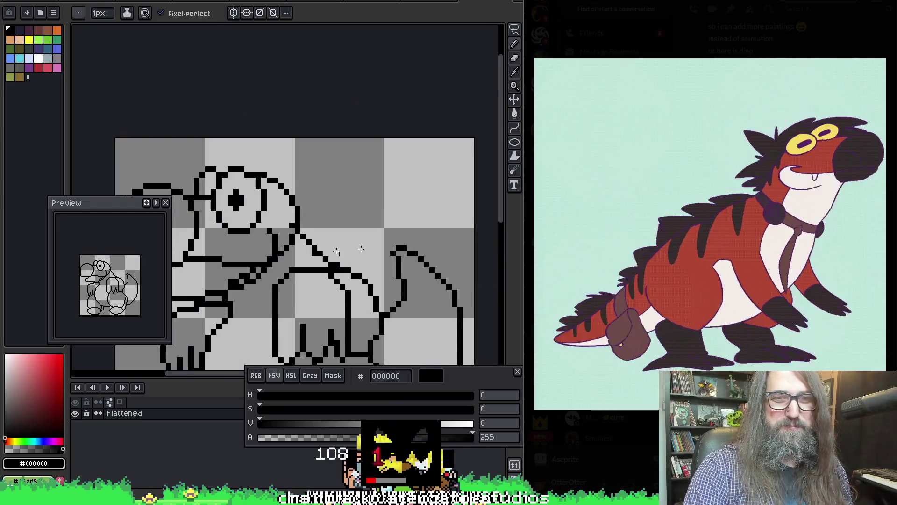
pyautogui.moveTo(249, 217)
pyautogui.mouseDown()
pyautogui.moveTo(319, 68)
pyautogui.moveTo(232, 67)
pyautogui.mouseUp()
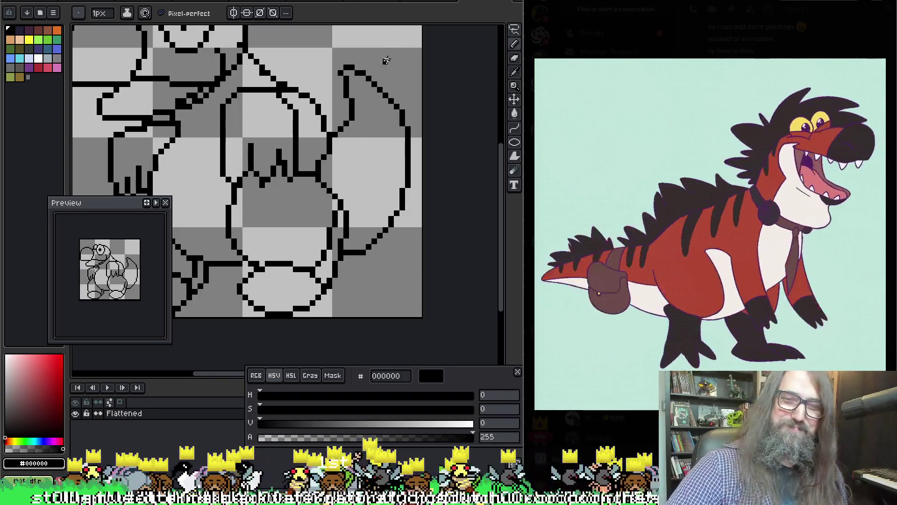
# Step: Draw a rounded loop for the back lobe, erase stray pixels inside, and add short belly strokes
pyautogui.moveTo(376, 139)
pyautogui.mouseDown()
pyautogui.moveTo(369, 134)
pyautogui.moveTo(354, 161)
pyautogui.moveTo(376, 217)
pyautogui.moveTo(418, 190)
pyautogui.moveTo(402, 154)
pyautogui.moveTo(369, 135)
pyautogui.mouseUp()
pyautogui.press('e')
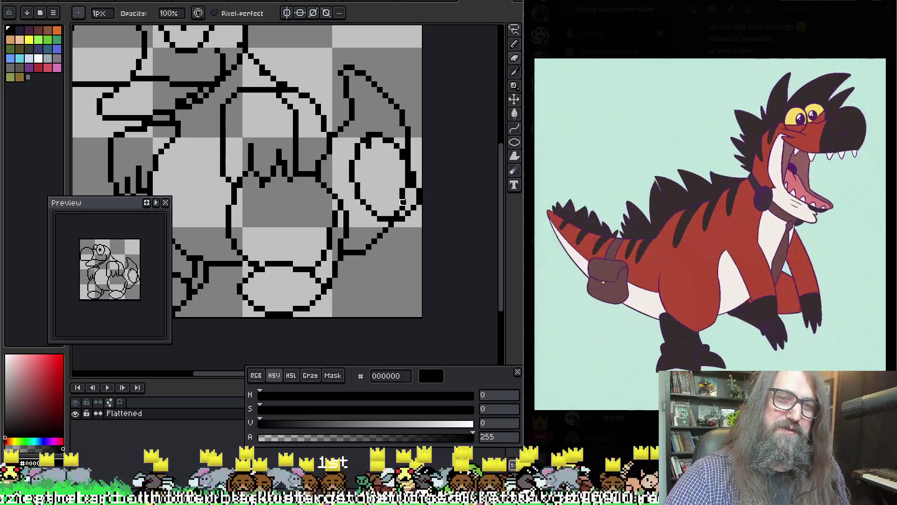
pyautogui.moveTo(397, 169); pyautogui.dragTo(402, 201)
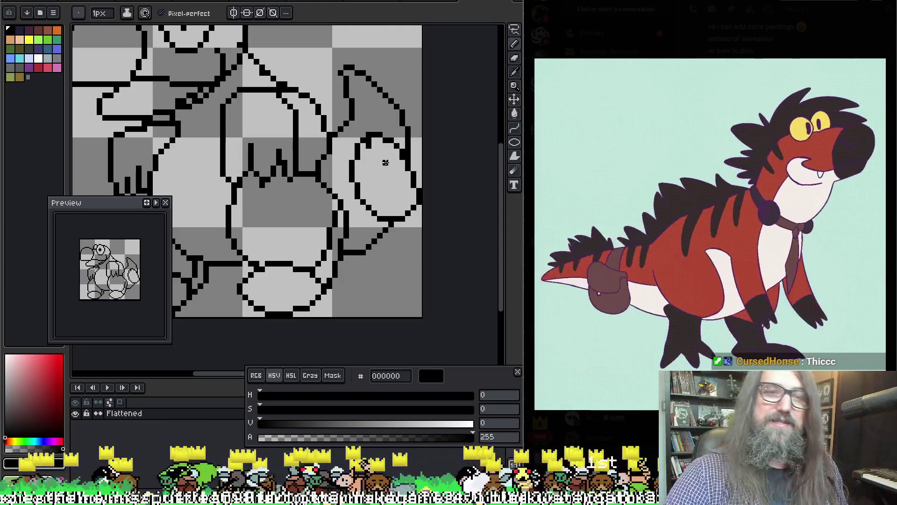
pyautogui.press('b')
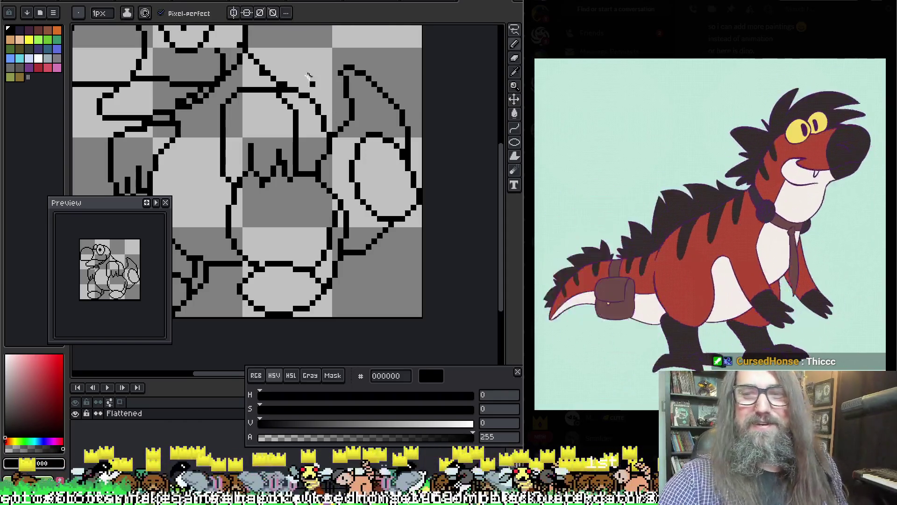
pyautogui.moveTo(345, 117)
pyautogui.mouseDown()
pyautogui.moveTo(367, 136)
pyautogui.moveTo(332, 133)
pyautogui.moveTo(350, 141)
pyautogui.moveTo(346, 129)
pyautogui.mouseUp()
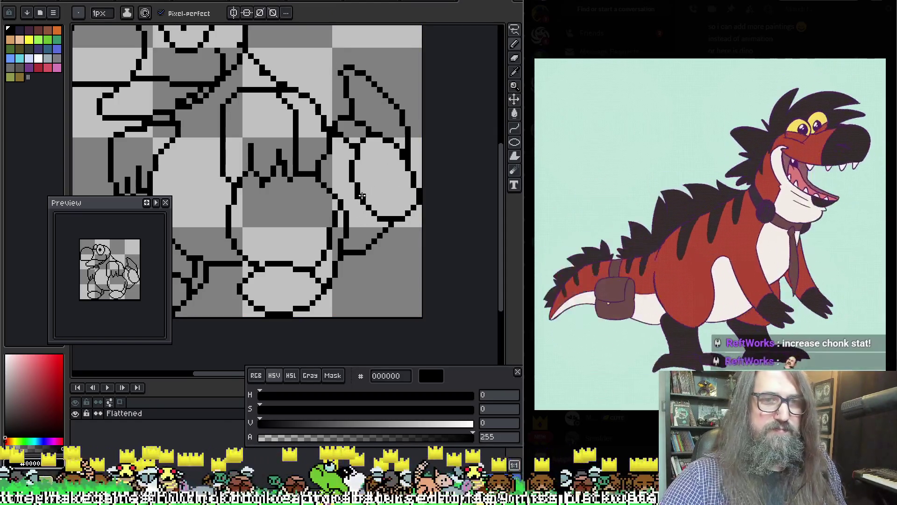
pyautogui.moveTo(381, 201)
pyautogui.mouseDown()
pyautogui.moveTo(391, 178)
pyautogui.moveTo(370, 188)
pyautogui.moveTo(391, 173)
pyautogui.mouseUp()
pyautogui.hotkey('ctrl', 'z')
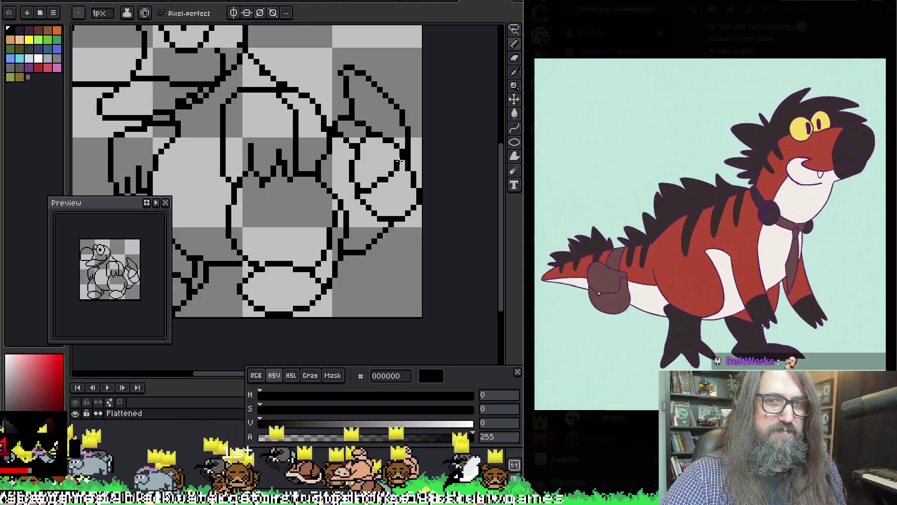
# Step: Touch up the outline further and bring the head into view
pyautogui.press('ctrl')
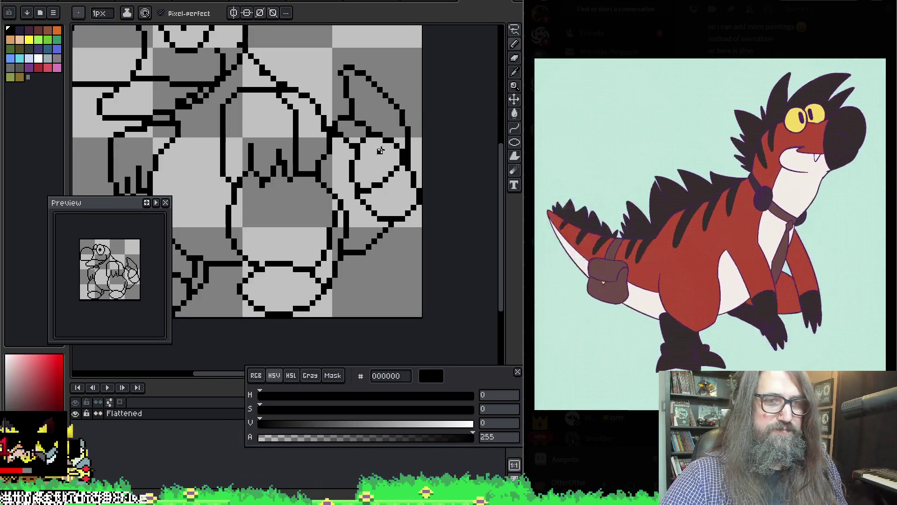
pyautogui.press('ctrl')
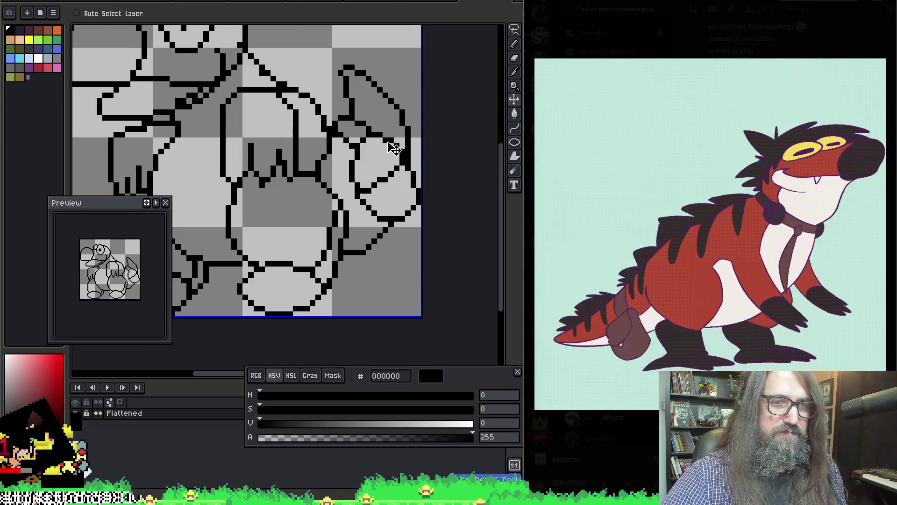
pyautogui.press('ctrl')
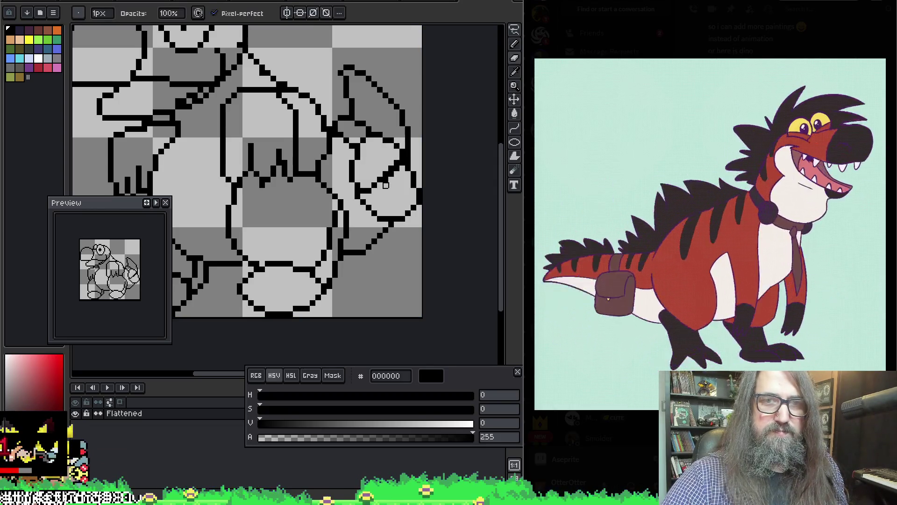
pyautogui.press('ctrl')
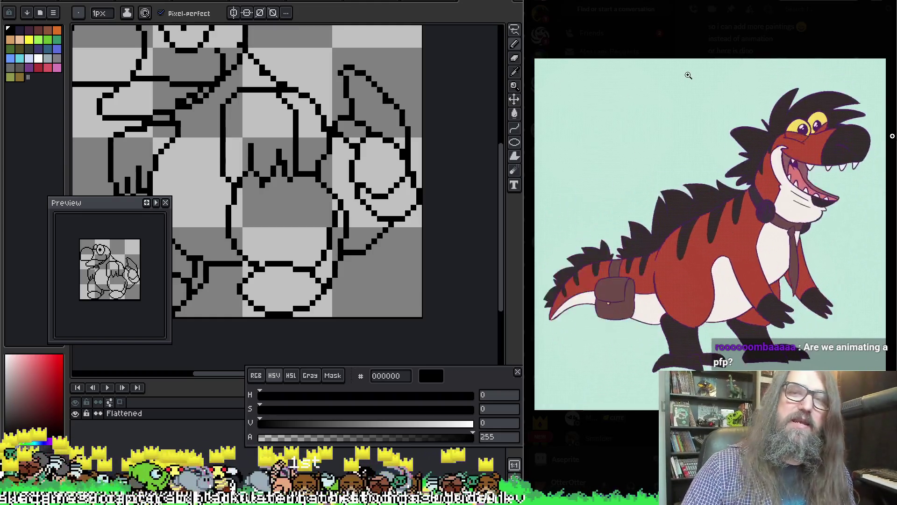
pyautogui.hscroll(-3, 369, 189)
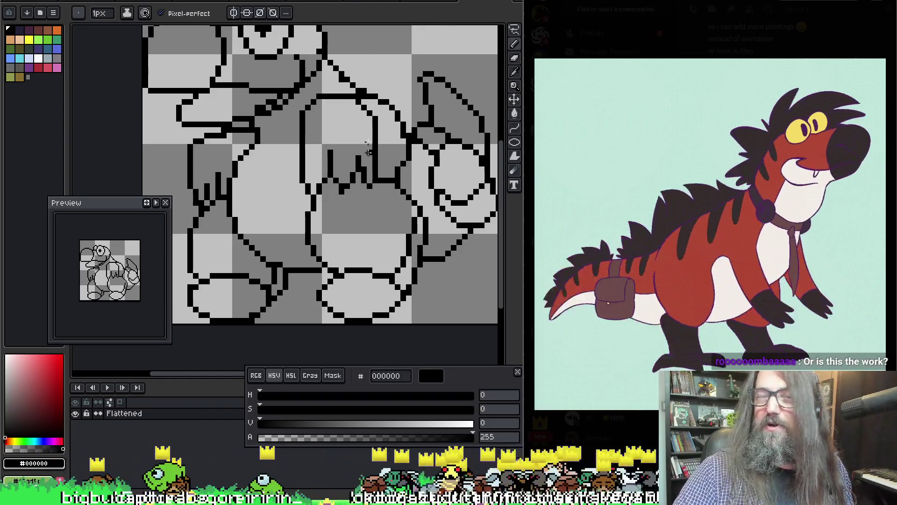
pyautogui.press('Return')
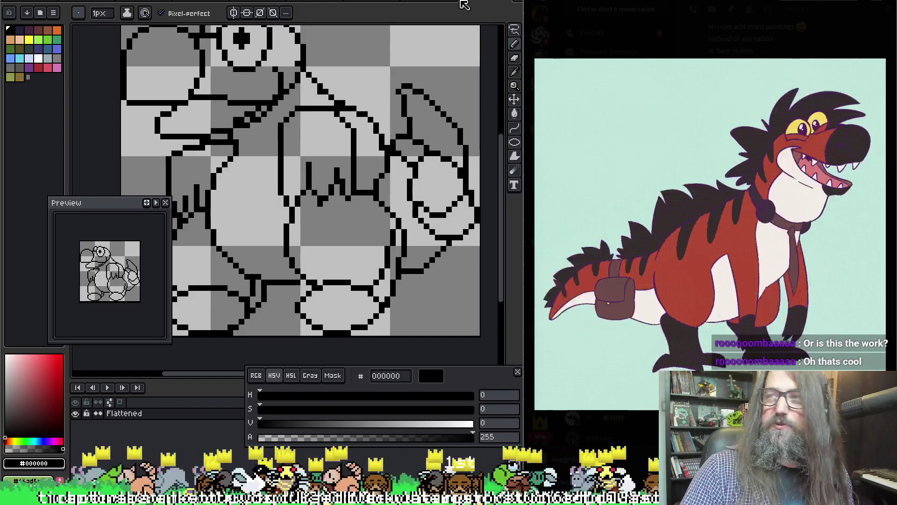
pyautogui.scroll(-1, 326, 167)
pyautogui.press('e')
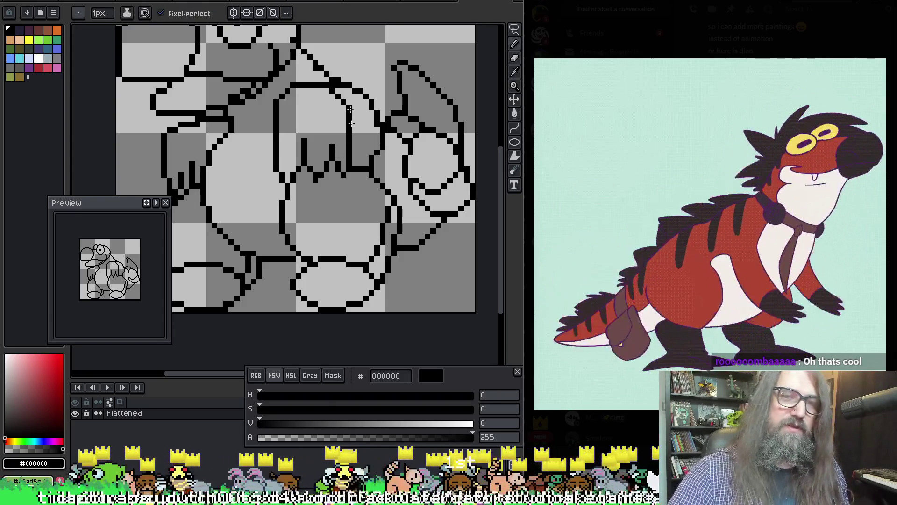
pyautogui.moveTo(338, 159)
pyautogui.mouseDown()
pyautogui.moveTo(290, 135)
pyautogui.moveTo(372, 207)
pyautogui.mouseUp()
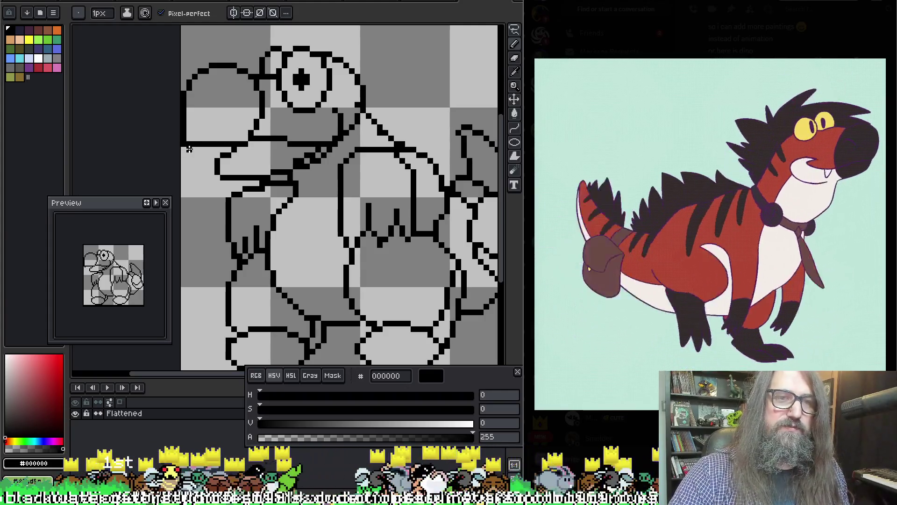
# Step: Lasso-select the snout's front and shift it up and right, away from the canvas edge
pyautogui.press('b')
pyautogui.moveTo(195, 144); pyautogui.dragTo(203, 149)
pyautogui.press('m')
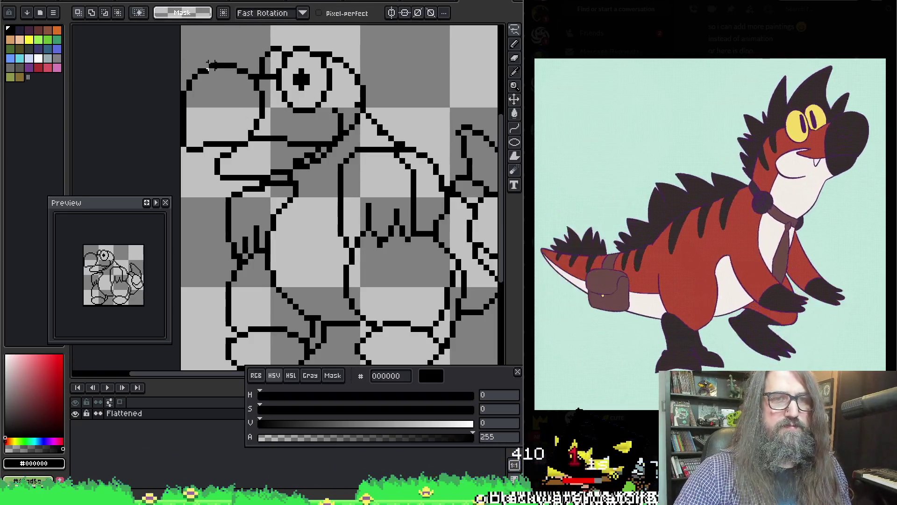
pyautogui.moveTo(179, 156)
pyautogui.mouseDown()
pyautogui.moveTo(206, 163)
pyautogui.moveTo(222, 83)
pyautogui.moveTo(185, 93)
pyautogui.mouseUp()
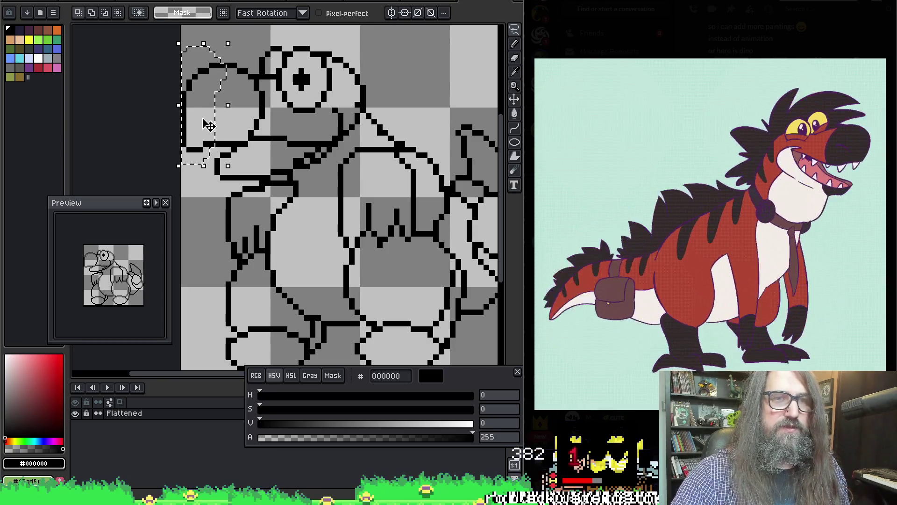
pyautogui.moveTo(204, 124)
pyautogui.mouseDown()
pyautogui.moveTo(209, 116)
pyautogui.moveTo(210, 128)
pyautogui.mouseUp()
pyautogui.press('Return')
# Step: Erase stray pixels atop the head and straighten the snout's top and jaw lines
pyautogui.press('e')
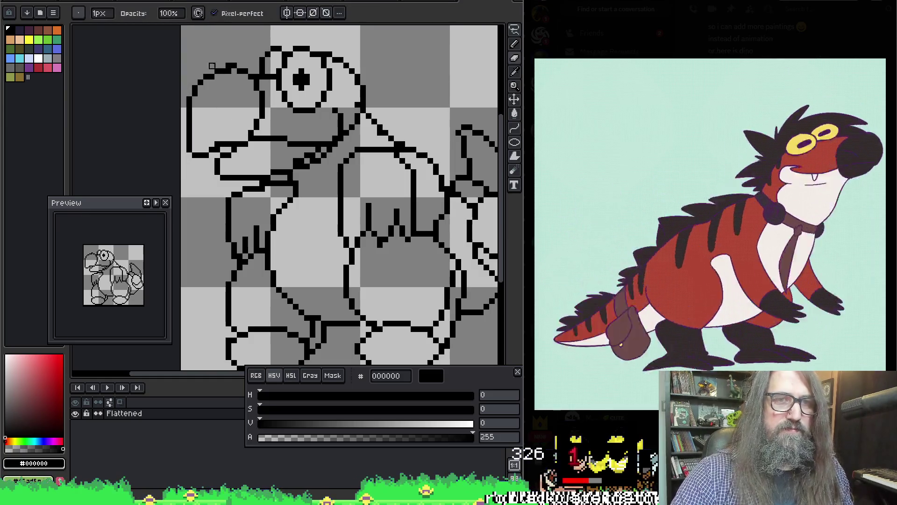
pyautogui.moveTo(215, 71)
pyautogui.mouseDown()
pyautogui.moveTo(239, 67)
pyautogui.moveTo(227, 64)
pyautogui.mouseUp()
pyautogui.press('e')
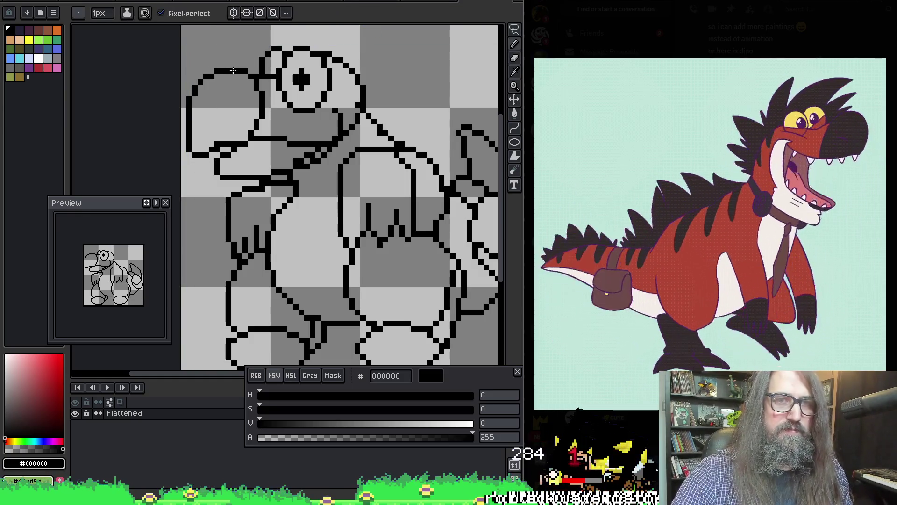
pyautogui.press('b')
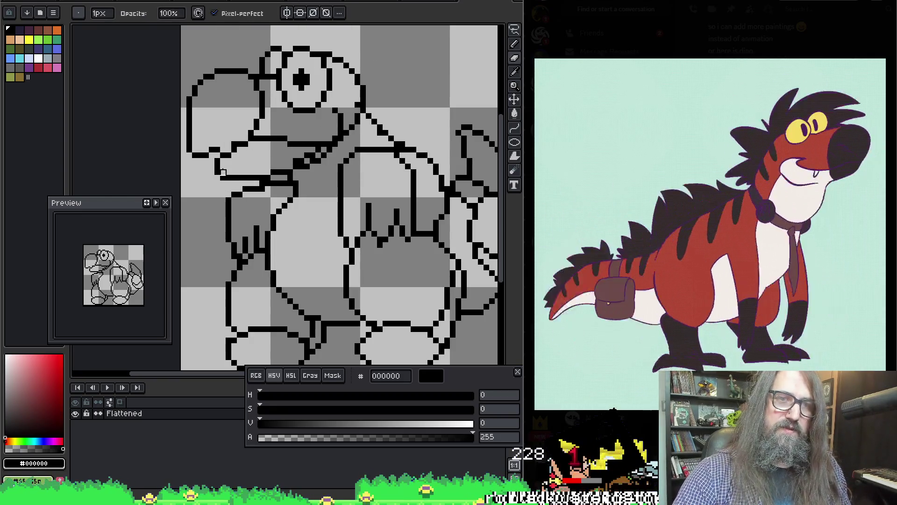
pyautogui.moveTo(213, 154); pyautogui.dragTo(227, 154)
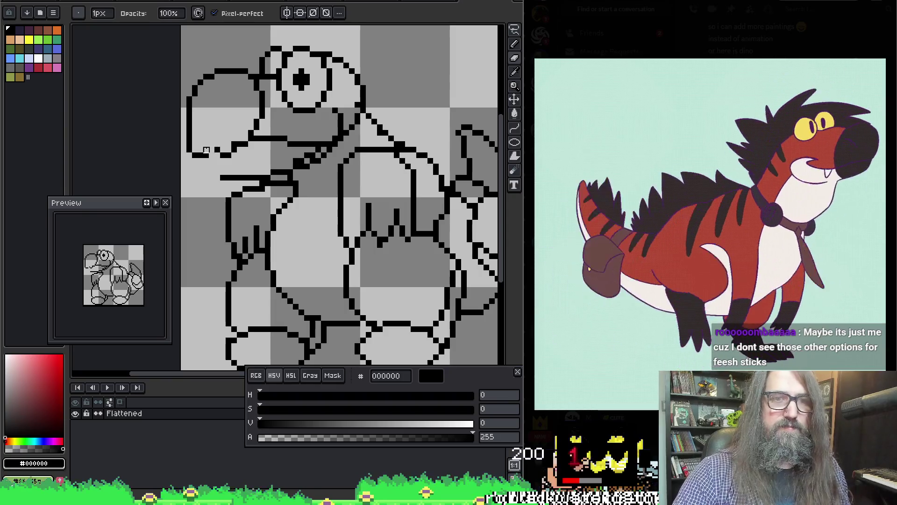
# Step: Draw a short mouth line under the snout running back toward the neck
pyautogui.press('e')
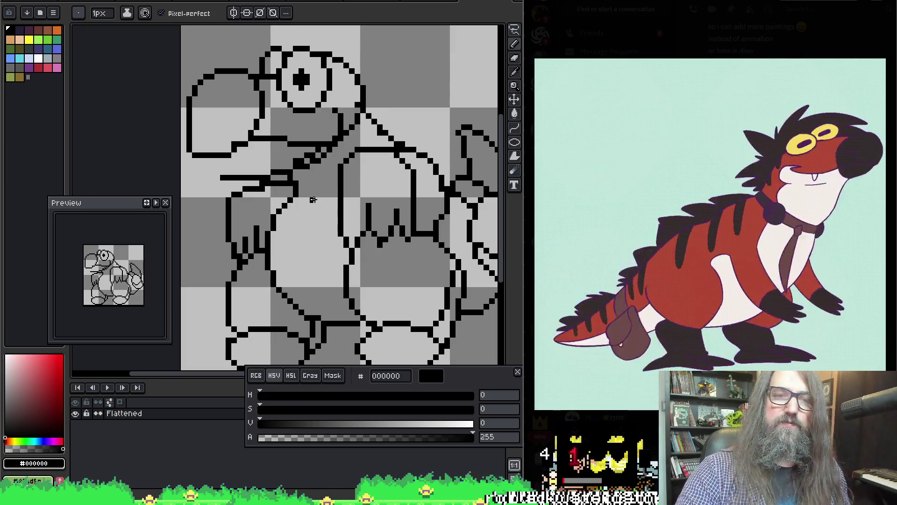
pyautogui.press('b')
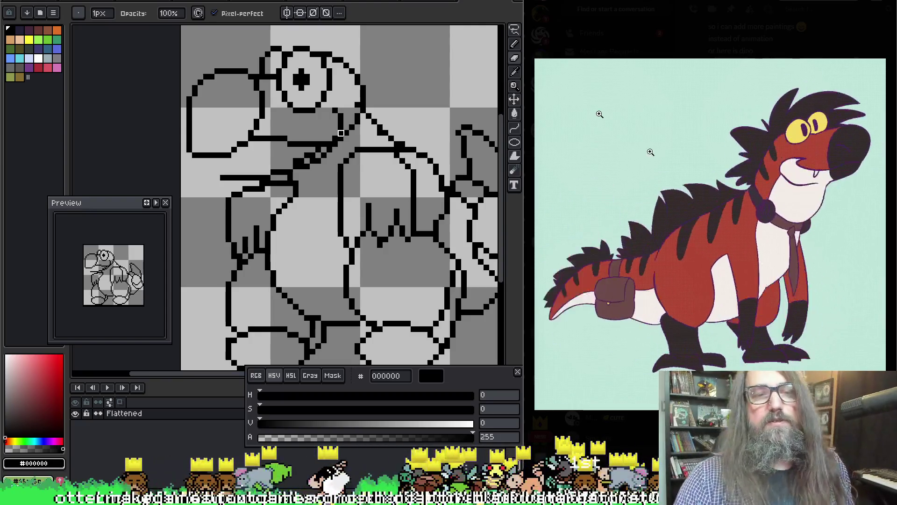
pyautogui.press('g')
pyautogui.press('e')
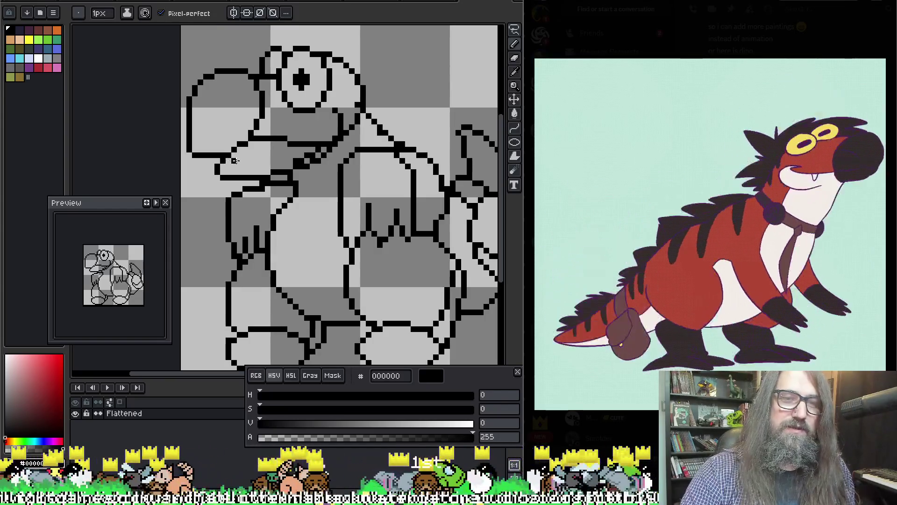
pyautogui.moveTo(232, 161); pyautogui.dragTo(292, 147)
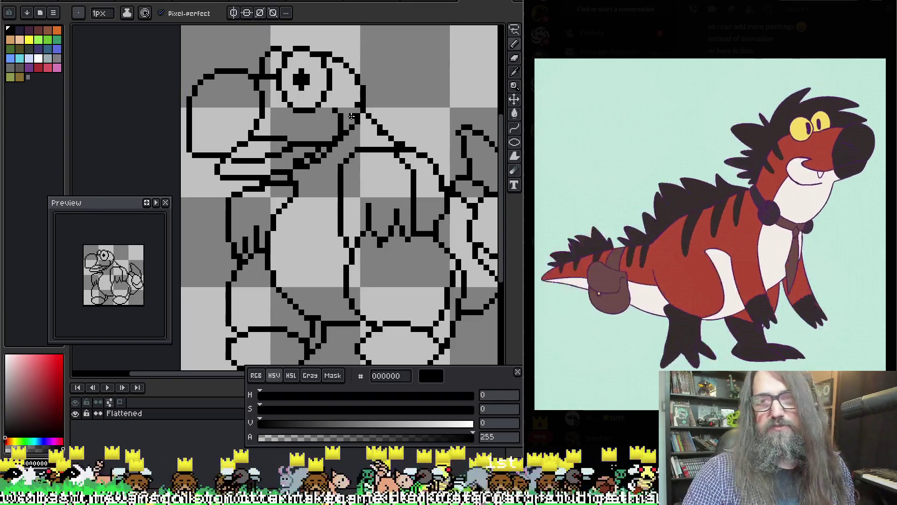
pyautogui.press('e')
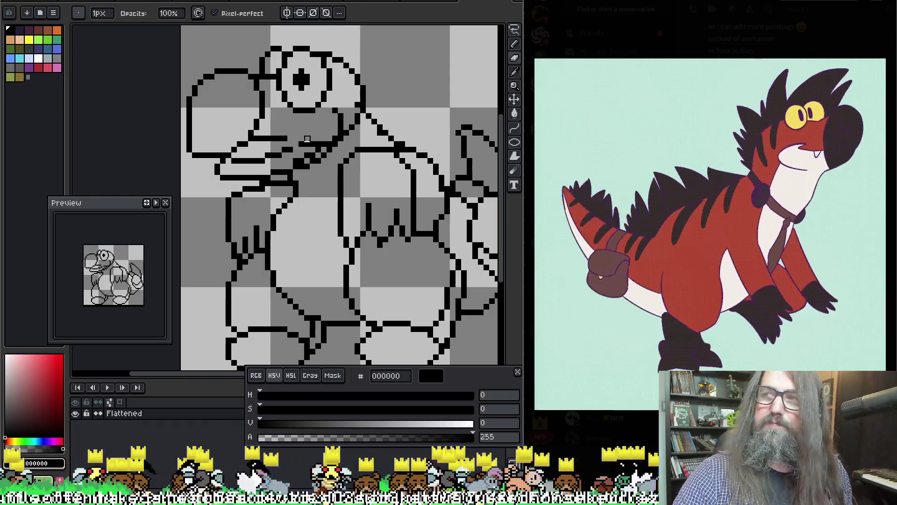
# Step: Extend the mouth outline with dark pixels back toward the neck
pyautogui.press('b')
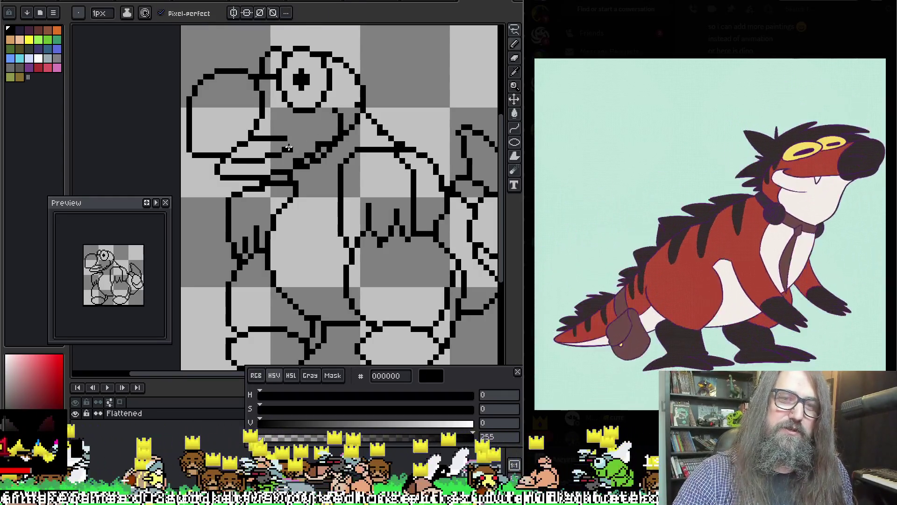
pyautogui.moveTo(286, 148); pyautogui.dragTo(313, 144)
pyautogui.press('e')
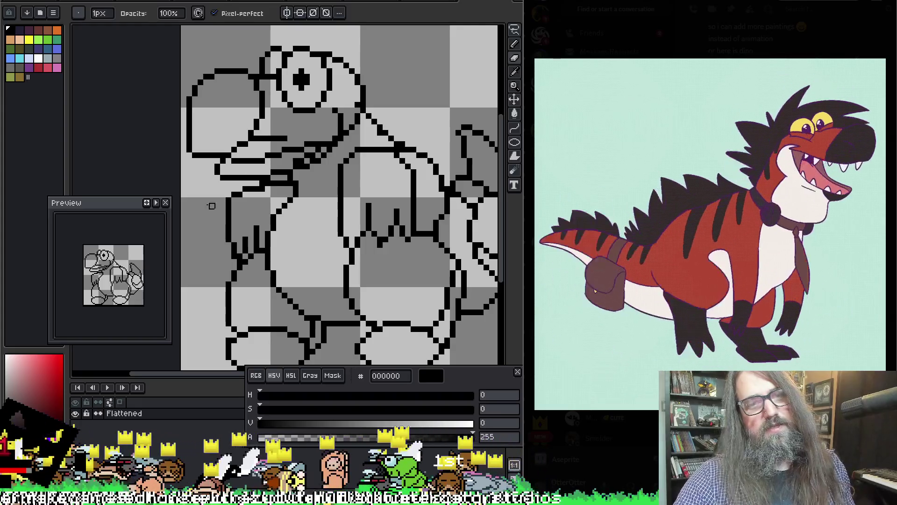
pyautogui.scroll(-1, 288, 135)
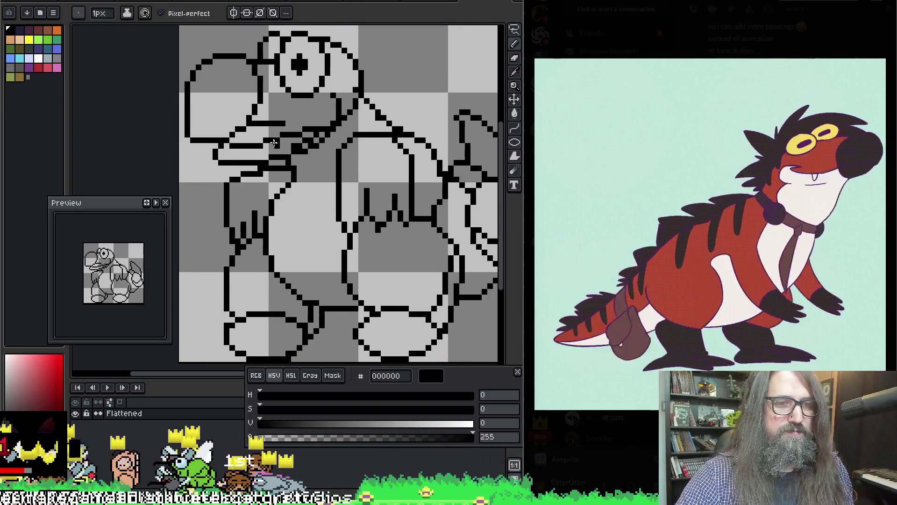
pyautogui.press('b')
pyautogui.scroll(1, 203, 198)
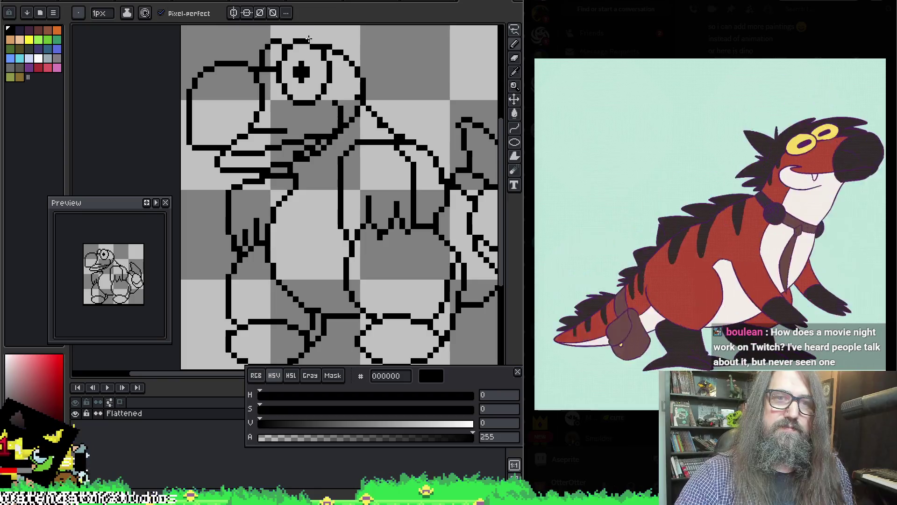
pyautogui.press('e')
pyautogui.scroll(1, 304, 75)
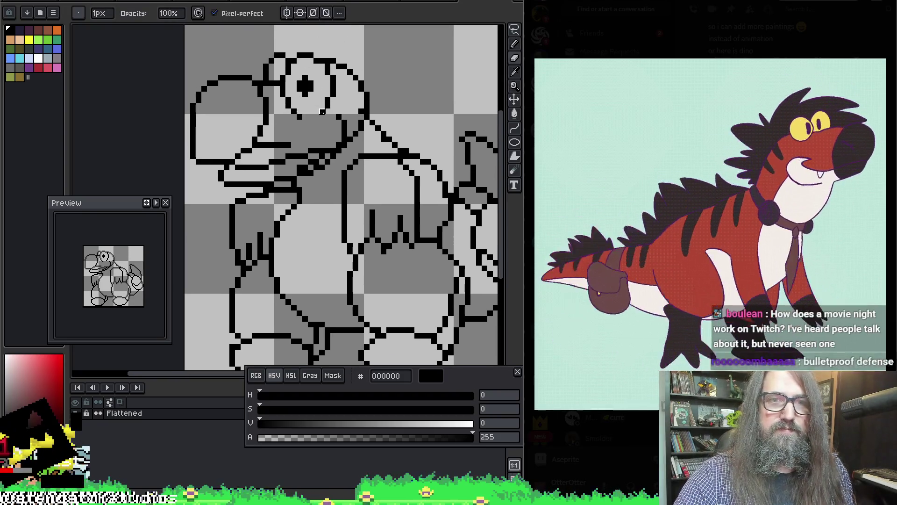
pyautogui.press('b')
# Step: Redo the eye's lower outline and erase the stray line and pixel near the mouth
pyautogui.press('e')
pyautogui.moveTo(301, 117)
pyautogui.mouseDown()
pyautogui.moveTo(325, 105)
pyautogui.moveTo(315, 95)
pyautogui.mouseUp()
pyautogui.press('b')
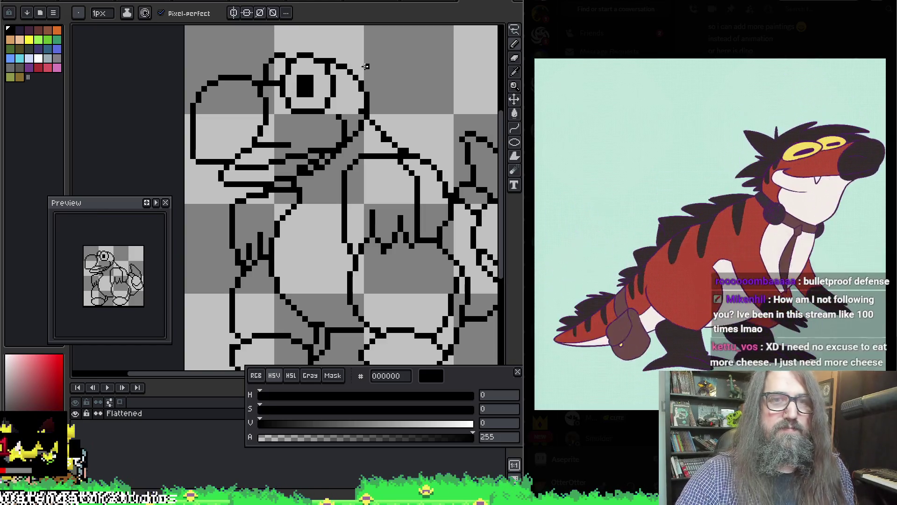
pyautogui.hotkey('ctrl', 'z')
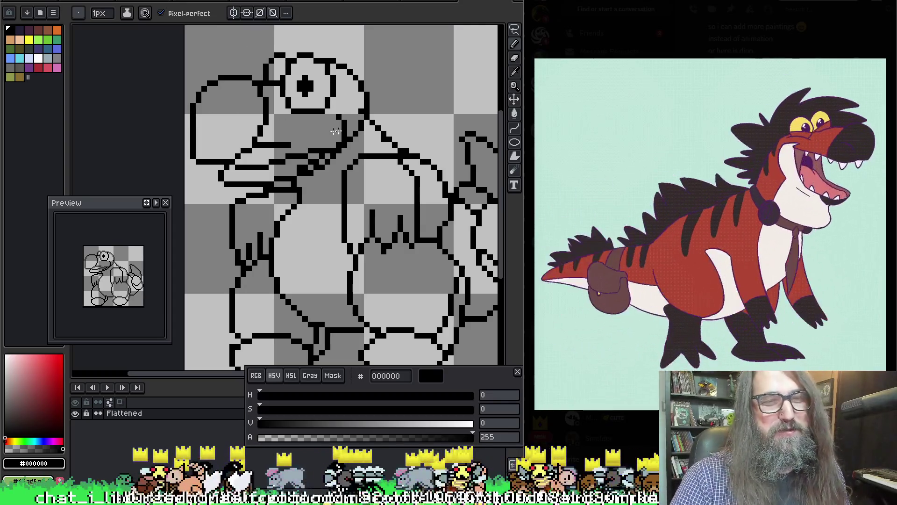
pyautogui.press('e')
pyautogui.moveTo(281, 142)
pyautogui.mouseDown()
pyautogui.moveTo(260, 145)
pyautogui.moveTo(285, 145)
pyautogui.mouseUp()
pyautogui.click(288, 145)
pyautogui.press('b')
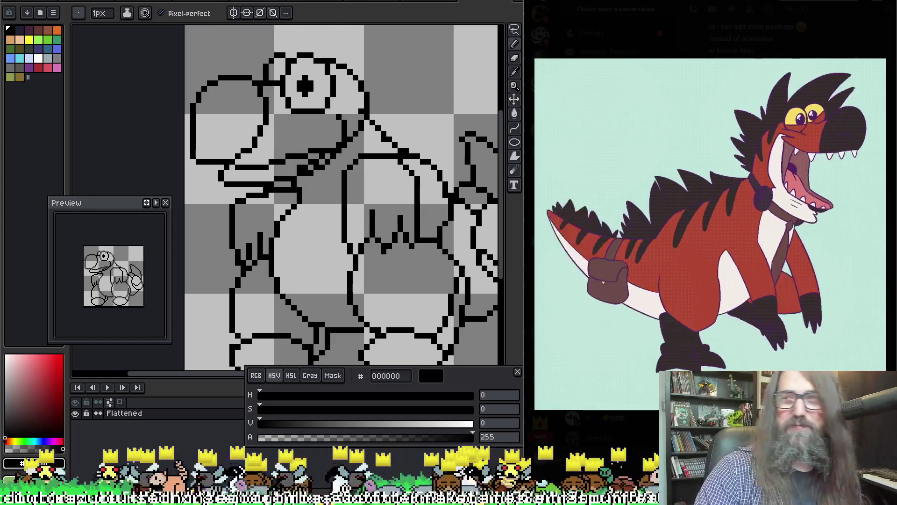